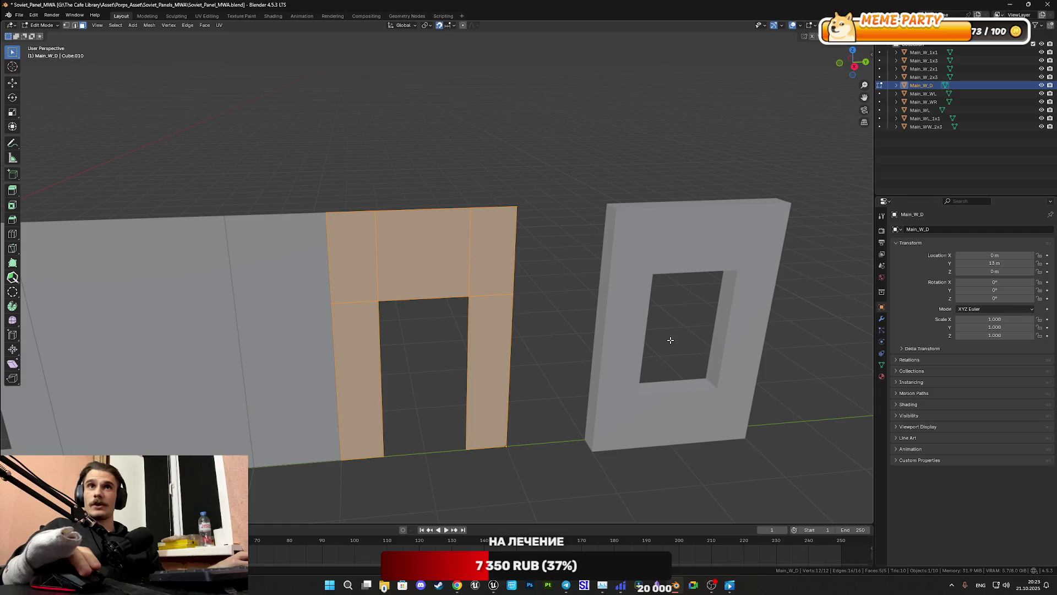
Step: Leave the door panel's mesh and open Main_WW_2x3 in Edit Mode with nothing selected
key(Tab)
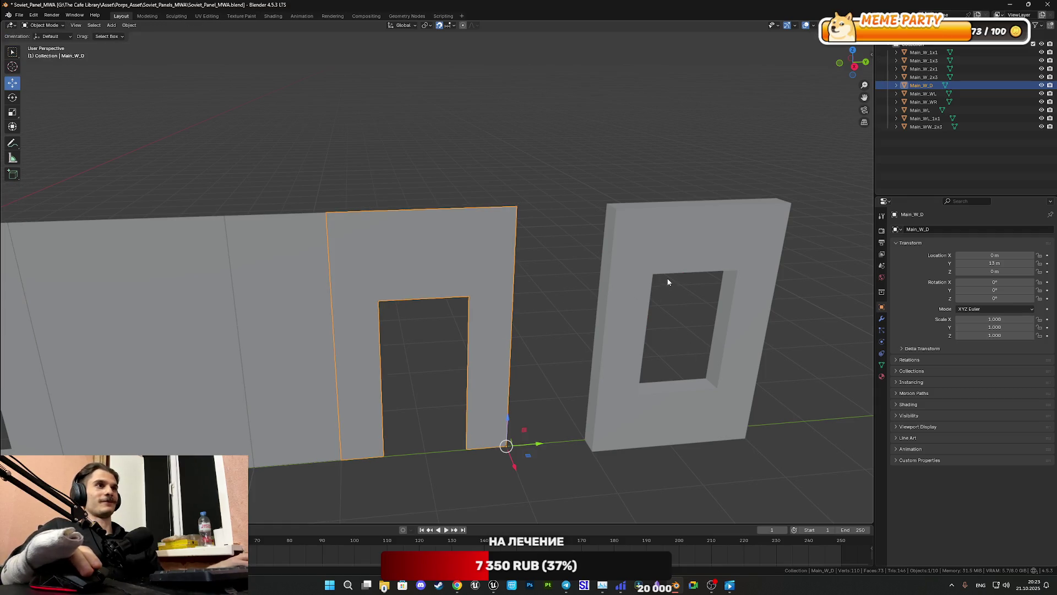
click(669, 276)
key(Tab)
mouse_move(671, 274)
shift+middle_down()
mouse_move(551, 294)
mouse_move(596, 275)
shift+middle_up()
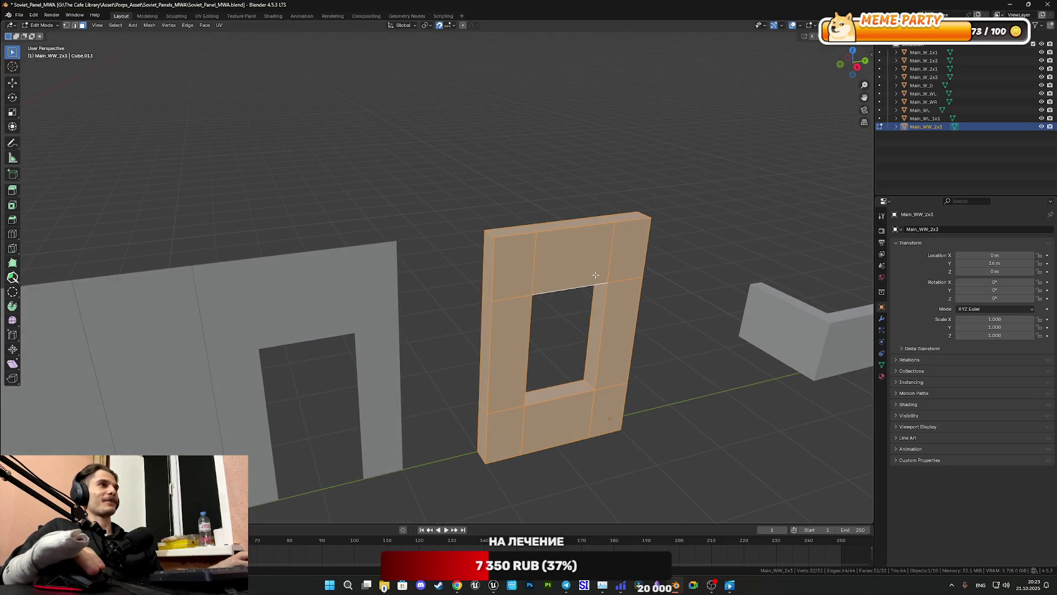
key(alt+a)
Step: Select the window panel's left side face and its top faces
click(488, 266)
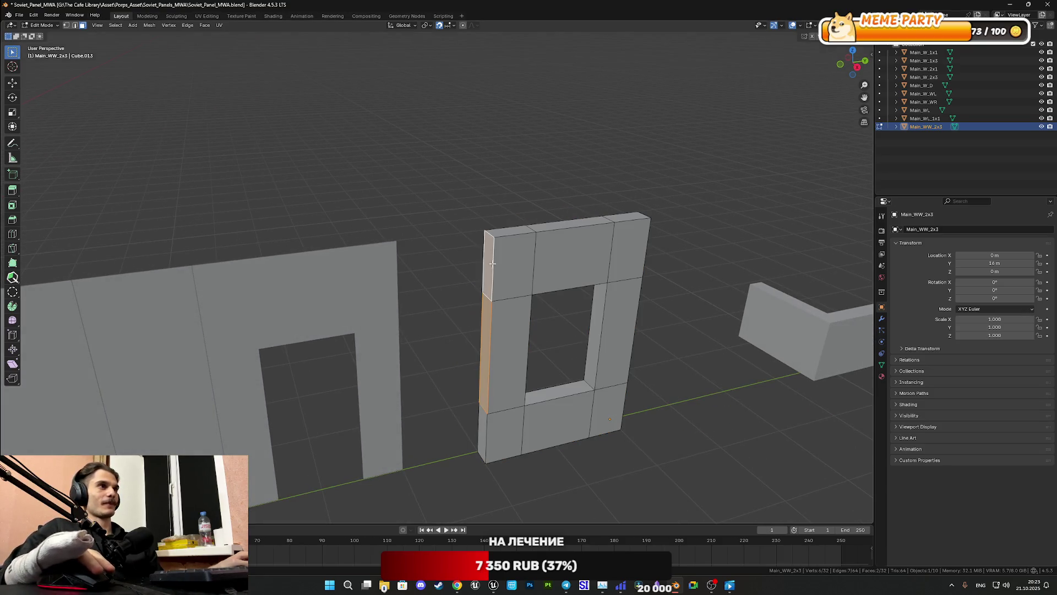
shift+click(516, 246)
shift+click(518, 227)
shift+click(567, 223)
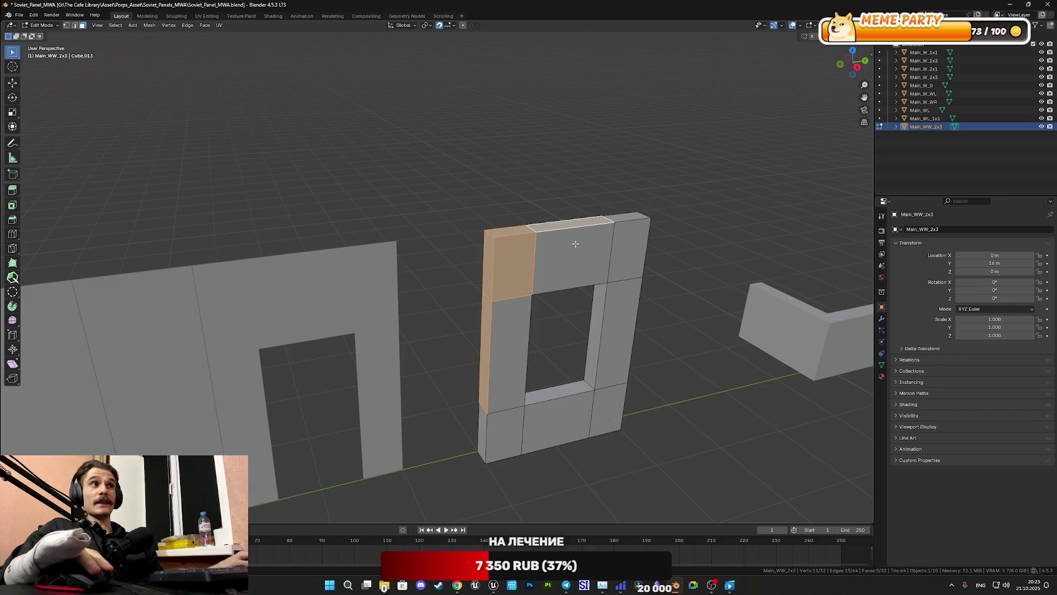
shift+click(573, 256)
shift+click(631, 244)
shift+click(625, 218)
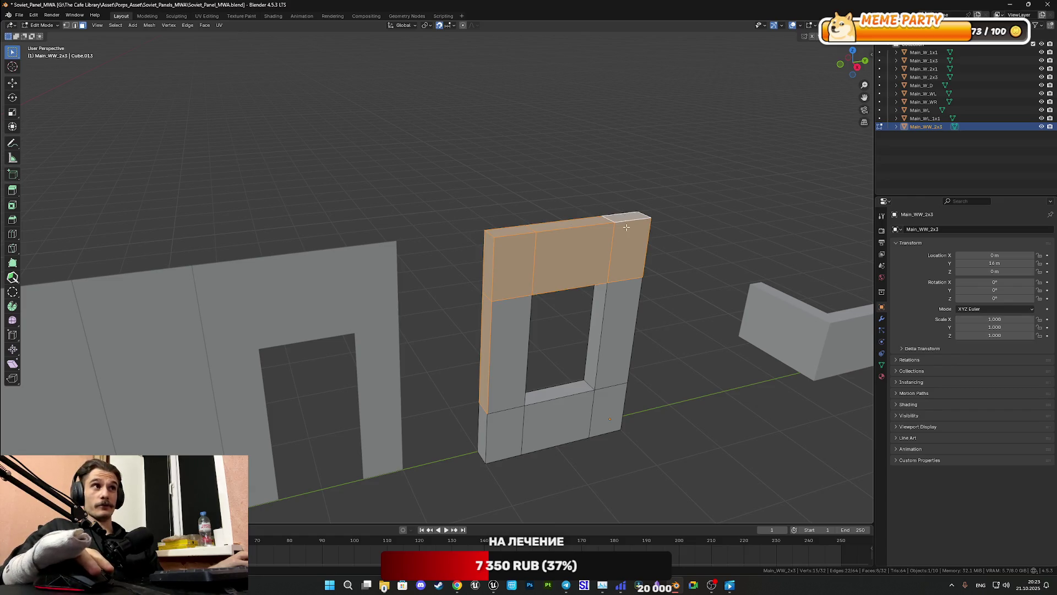
Step: Add the pillar, window sill and bottom faces to the selection
shift+click(627, 312)
shift+click(599, 326)
shift+click(578, 385)
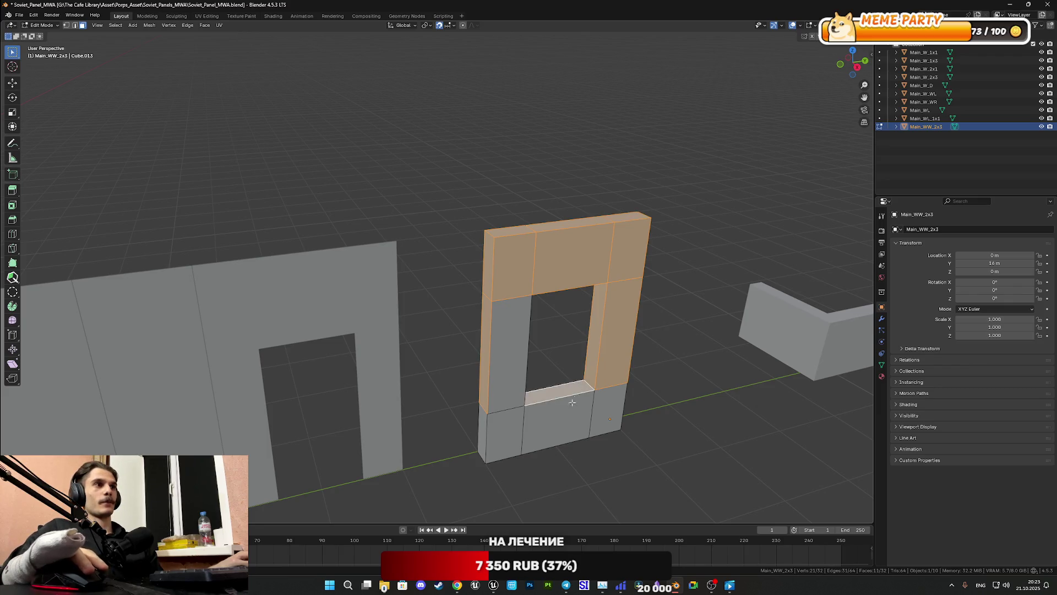
shift+click(585, 414)
shift+click(604, 413)
shift+click(499, 425)
shift+click(511, 352)
shift+click(483, 433)
Step: From above and the side, add the remaining back, side and window-hole inner faces
middle_drag(592, 410, 563, 309)
shift+click(515, 261)
shift+click(613, 240)
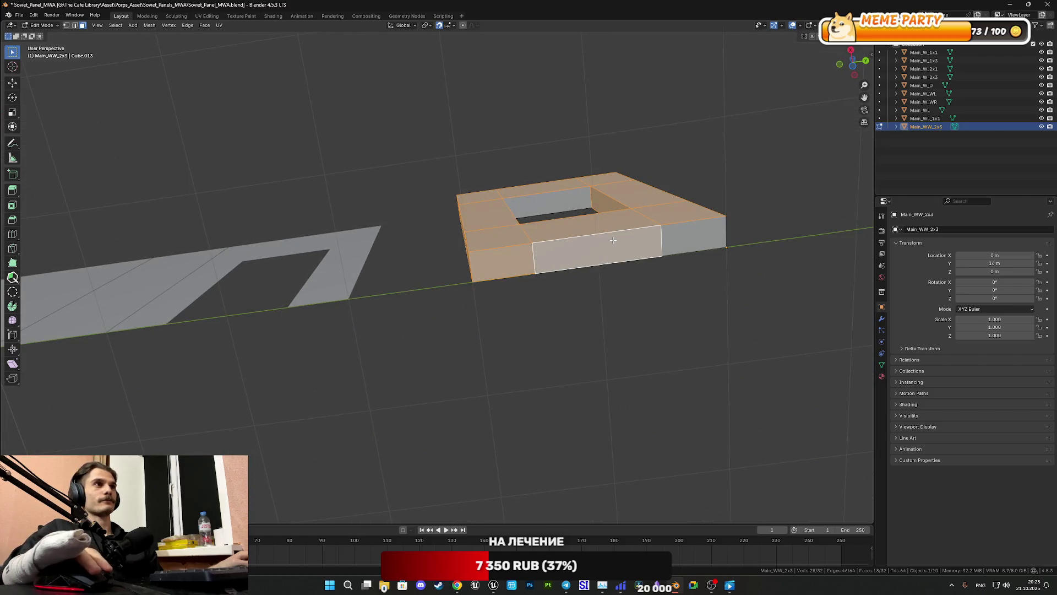
shift+click(556, 204)
shift+click(698, 226)
middle_drag(704, 234, 579, 271)
shift+click(498, 434)
shift+click(500, 280)
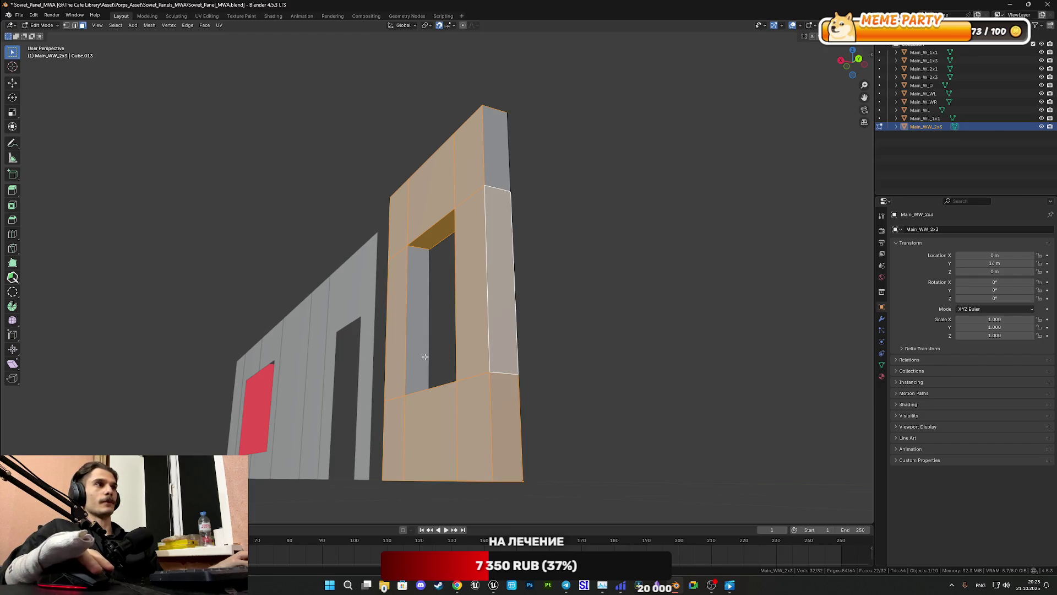
shift+click(423, 355)
shift+click(495, 146)
mouse_move(495, 146)
middle_down()
mouse_move(567, 224)
mouse_move(511, 185)
mouse_move(534, 189)
mouse_move(484, 207)
mouse_move(596, 203)
middle_up()
Step: Delete the selected faces, leaving a flat 8-face frame, and select what remains
key(x)
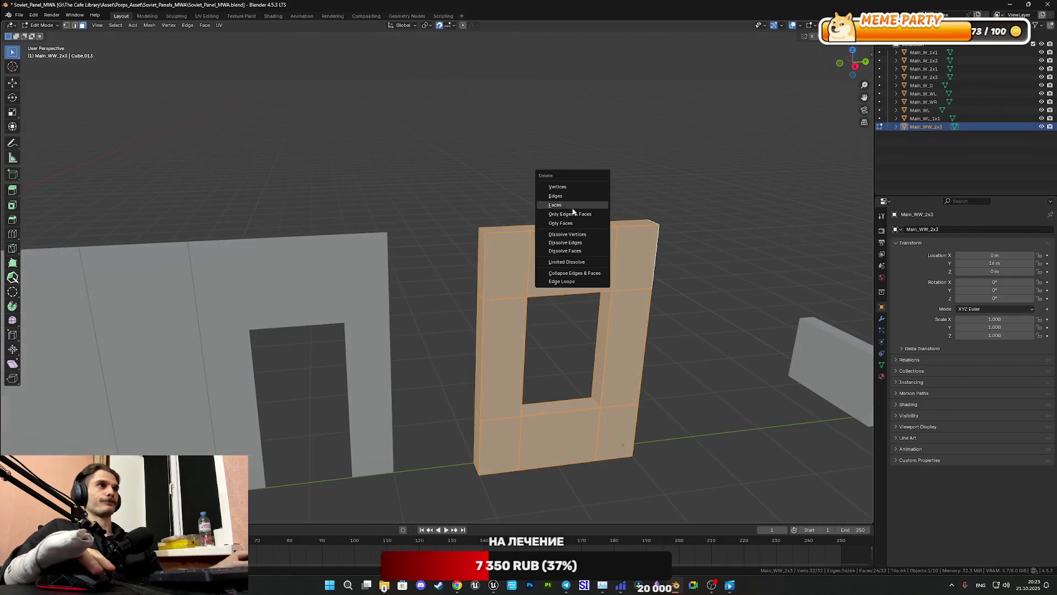
click(570, 211)
key(a)
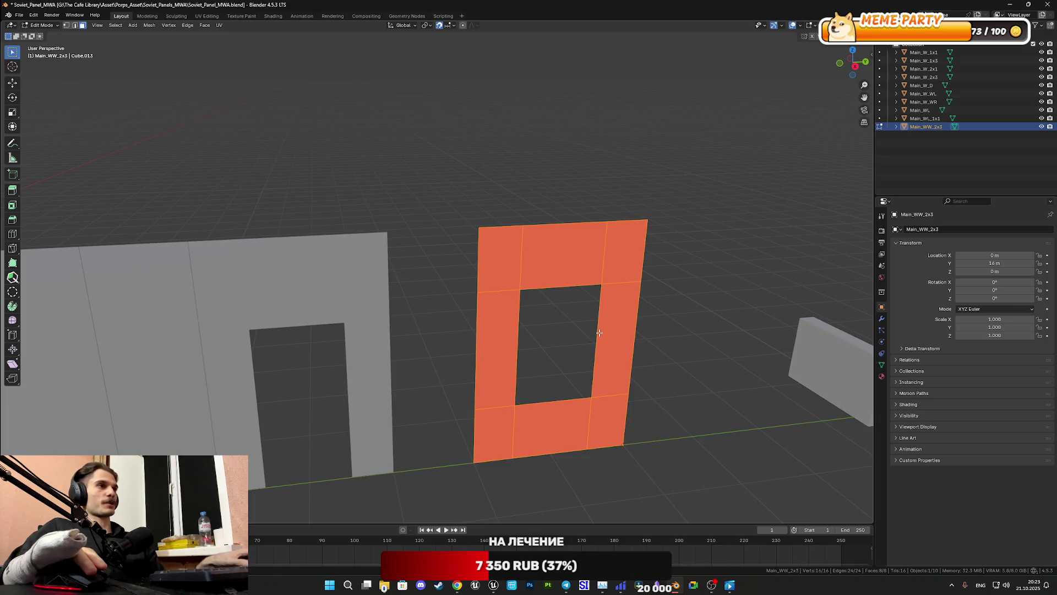
Step: Move the window panel to Location Y 15 m beside the door panel and save the file
key(Tab)
mouse_move(638, 367)
middle_down()
mouse_move(630, 441)
mouse_move(641, 422)
middle_up()
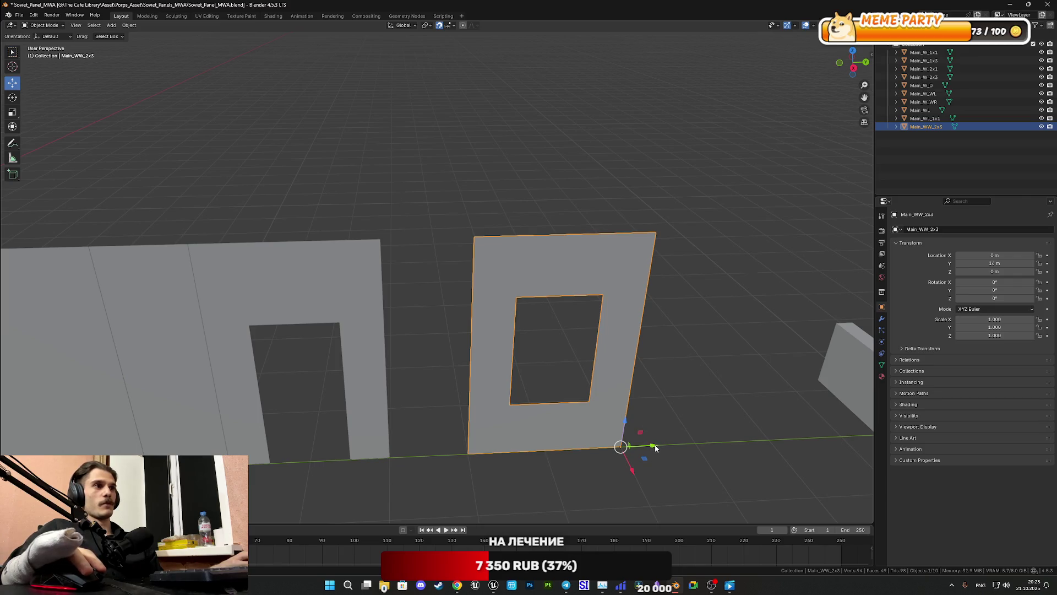
drag(656, 447, 582, 454)
shift+middle_drag(679, 418, 700, 378)
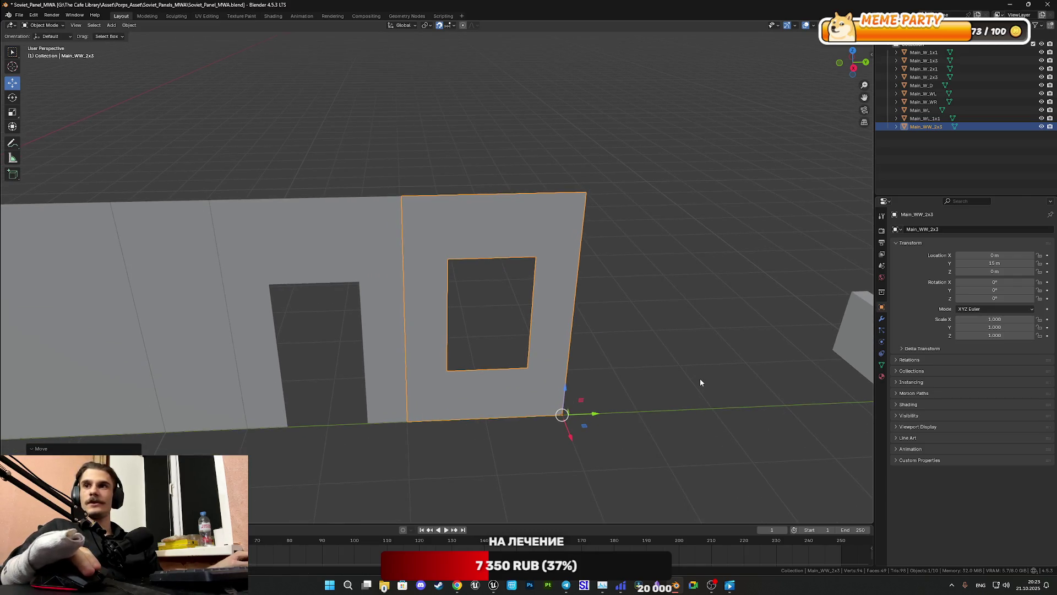
key(ctrl+s)
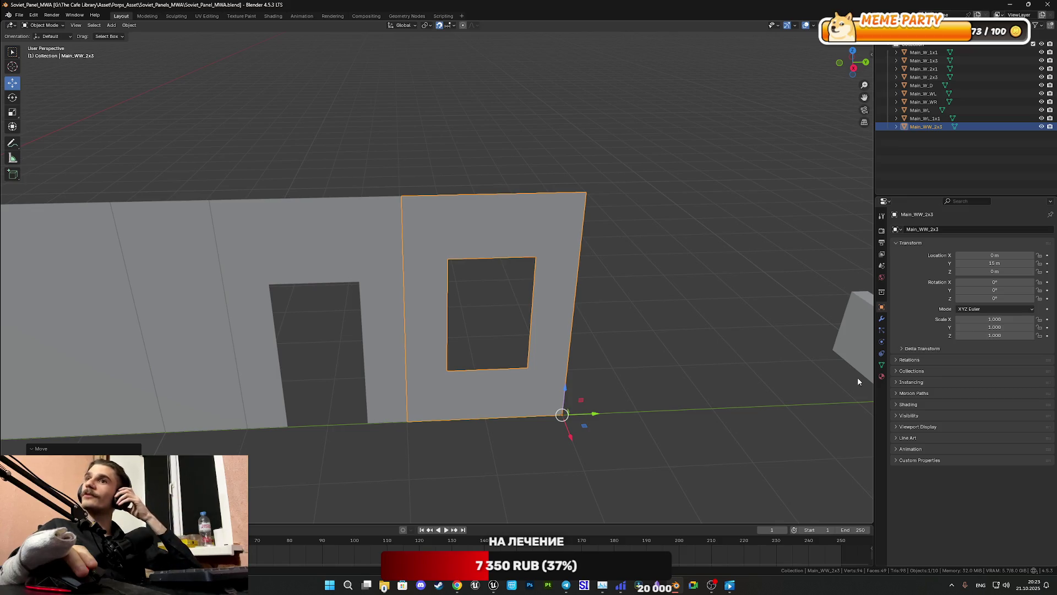
Step: Look along the row of wall panels and select the L-shaped corner wall Main_WL_1x1
scroll(646, 375, down, 2)
scroll(662, 359, up, 2)
mouse_move(662, 359)
shift+middle_down()
mouse_move(515, 355)
mouse_move(771, 338)
shift+middle_up()
scroll(698, 354, down, 4)
scroll(582, 339, up, 2)
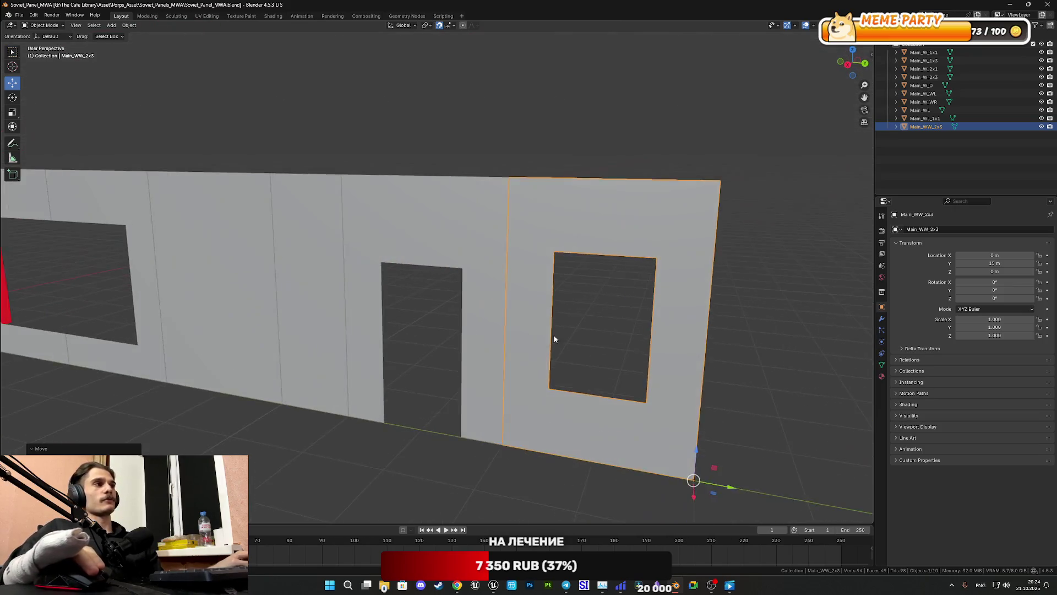
scroll(306, 302, down, 2)
mouse_move(307, 302)
middle_down()
mouse_move(656, 338)
mouse_move(590, 295)
mouse_move(340, 314)
middle_up()
mouse_move(461, 342)
middle_down()
mouse_move(520, 350)
mouse_move(507, 363)
middle_up()
scroll(555, 356, up, 2)
scroll(556, 355, up, 1)
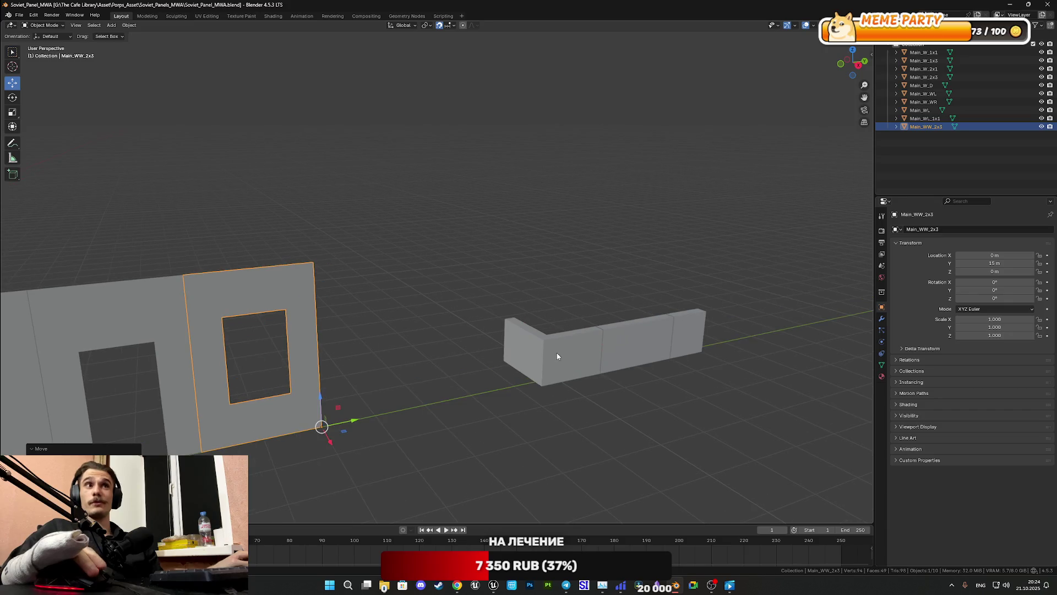
mouse_move(576, 359)
middle_down()
mouse_move(581, 372)
mouse_move(432, 350)
mouse_move(522, 437)
mouse_move(376, 297)
middle_up()
scroll(432, 351, up, 2)
click(376, 297)
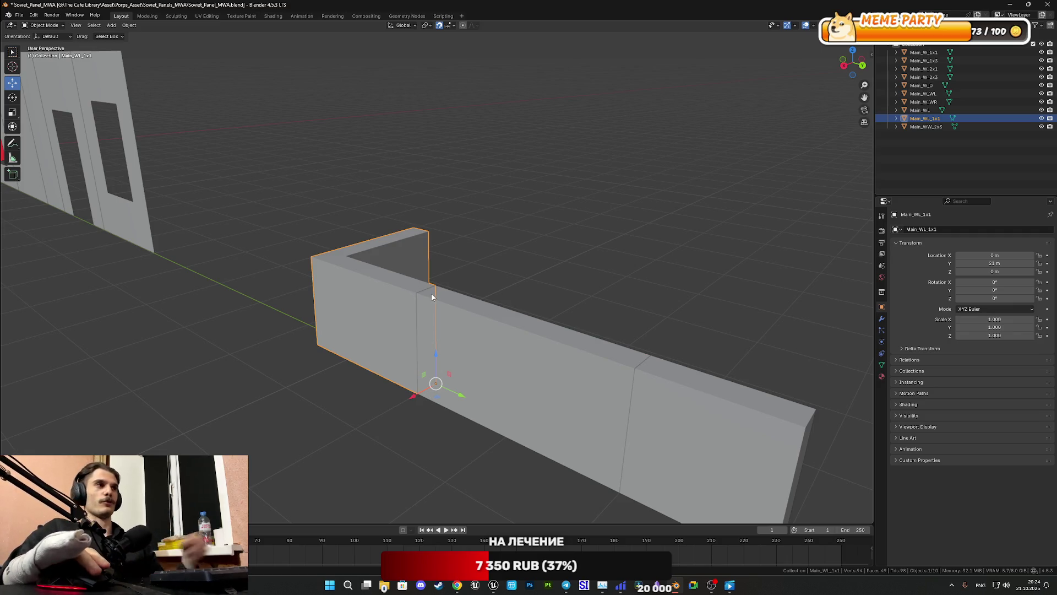
Step: Move the corner piece Main_WL_1x1 along Y to 17 m
mouse_move(425, 303)
middle_down()
mouse_move(631, 356)
mouse_move(630, 382)
middle_up()
scroll(547, 375, down, 3)
mouse_move(547, 375)
middle_down()
mouse_move(559, 385)
mouse_move(602, 377)
mouse_move(610, 364)
middle_up()
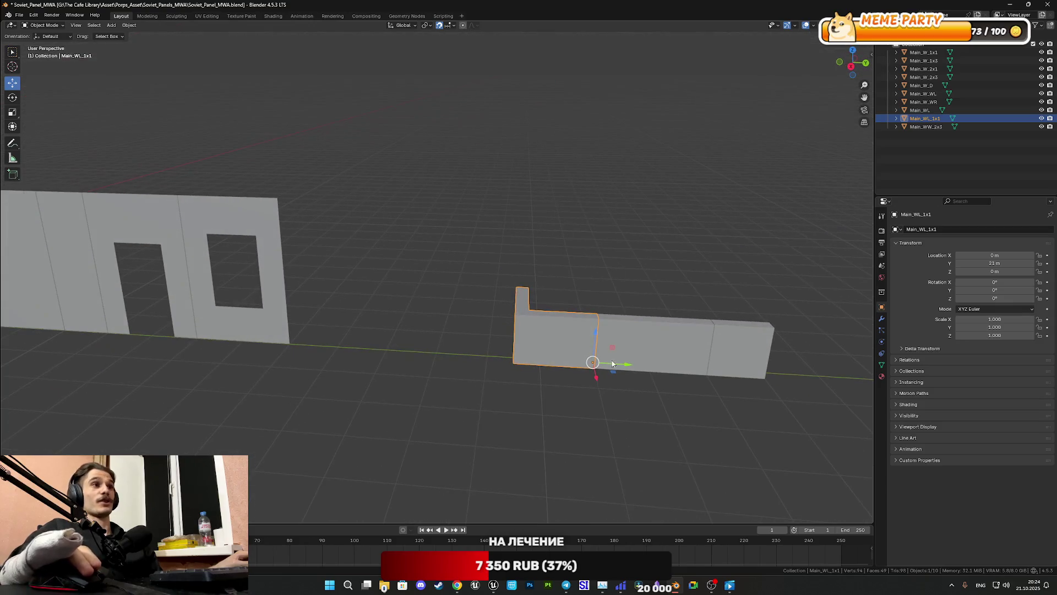
mouse_move(610, 364)
mouse_down()
mouse_move(419, 352)
mouse_move(435, 344)
mouse_up()
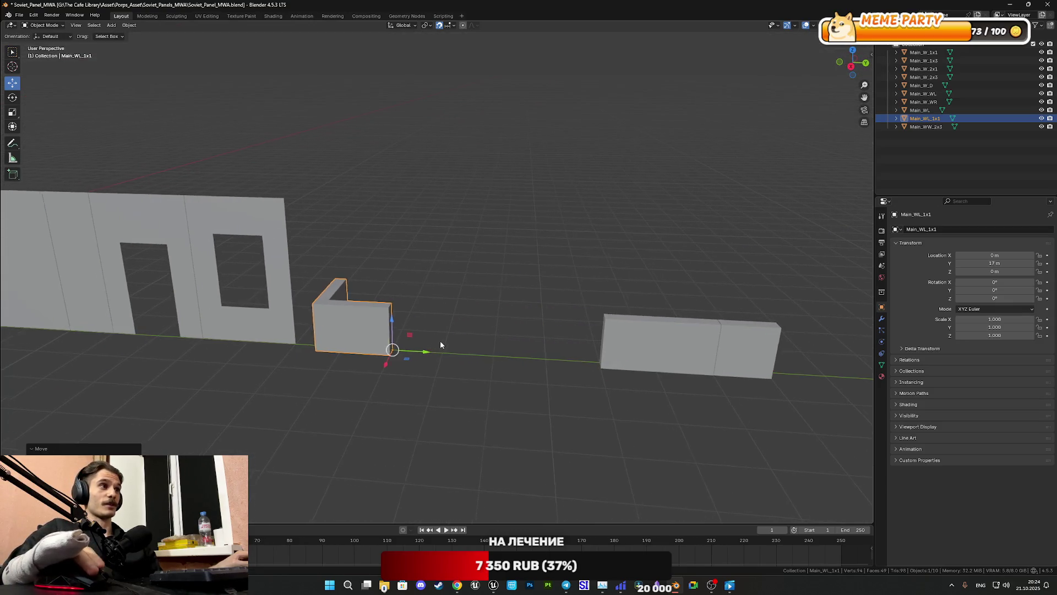
middle_drag(435, 344, 529, 340)
scroll(530, 341, up, 2)
Step: In Edit Mode, select the corner piece's top, end and other thickness faces
key(Tab)
scroll(482, 347, up, 2)
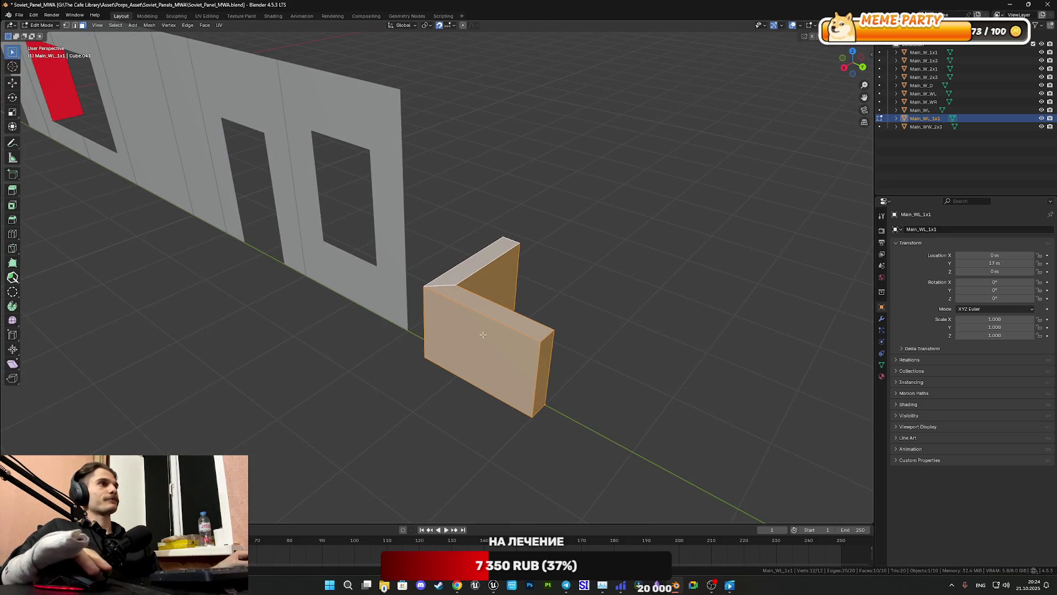
key(alt+a)
click(460, 281)
shift+click(542, 358)
mouse_move(543, 357)
middle_down()
mouse_move(479, 307)
mouse_move(450, 318)
middle_up()
scroll(450, 317, up, 3)
shift+click(738, 448)
middle_drag(739, 448, 671, 399)
shift+click(604, 387)
mouse_move(604, 386)
middle_down()
mouse_move(561, 397)
mouse_move(664, 426)
middle_up()
scroll(664, 426, down, 3)
shift+click(465, 397)
mouse_move(465, 396)
middle_down()
mouse_move(550, 397)
mouse_move(523, 354)
mouse_move(416, 353)
middle_up()
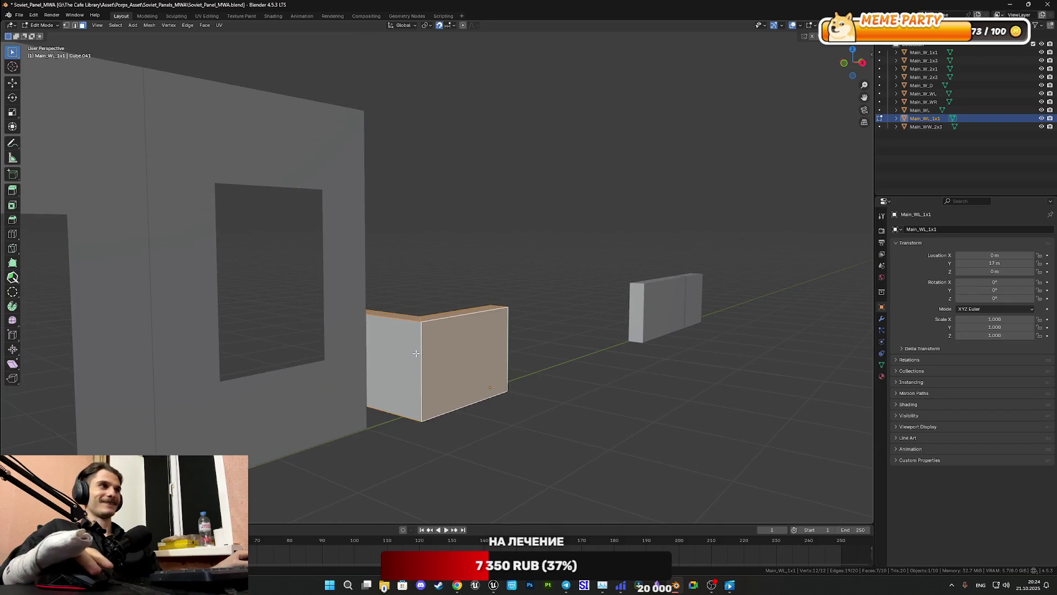
Step: Delete the thickness faces, leaving two thin L-shaped faces, then select the end panel Main_WL
key(x)
click(408, 349)
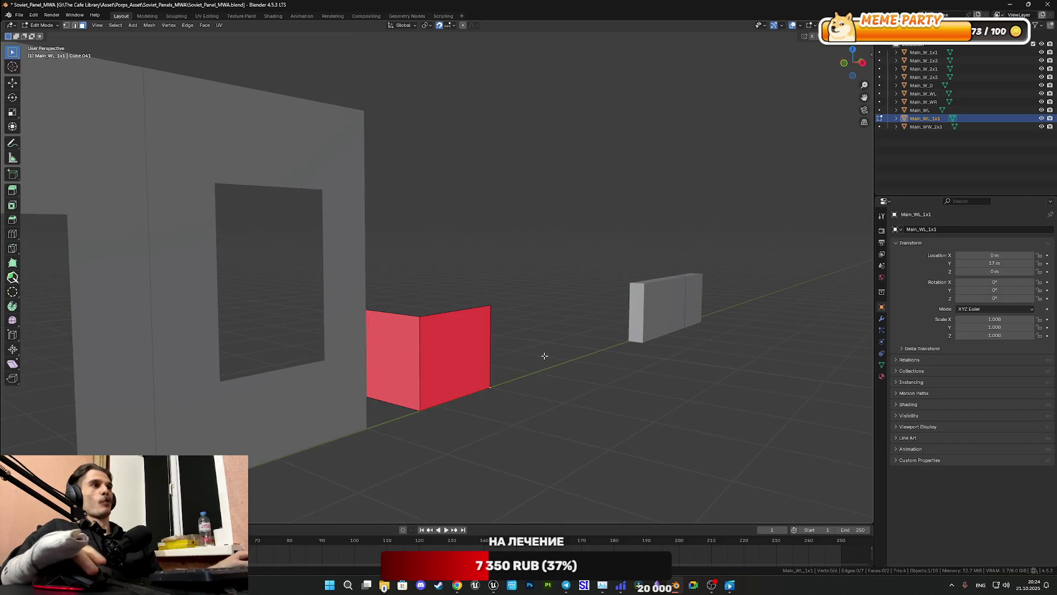
middle_drag(545, 355, 521, 377)
key(a)
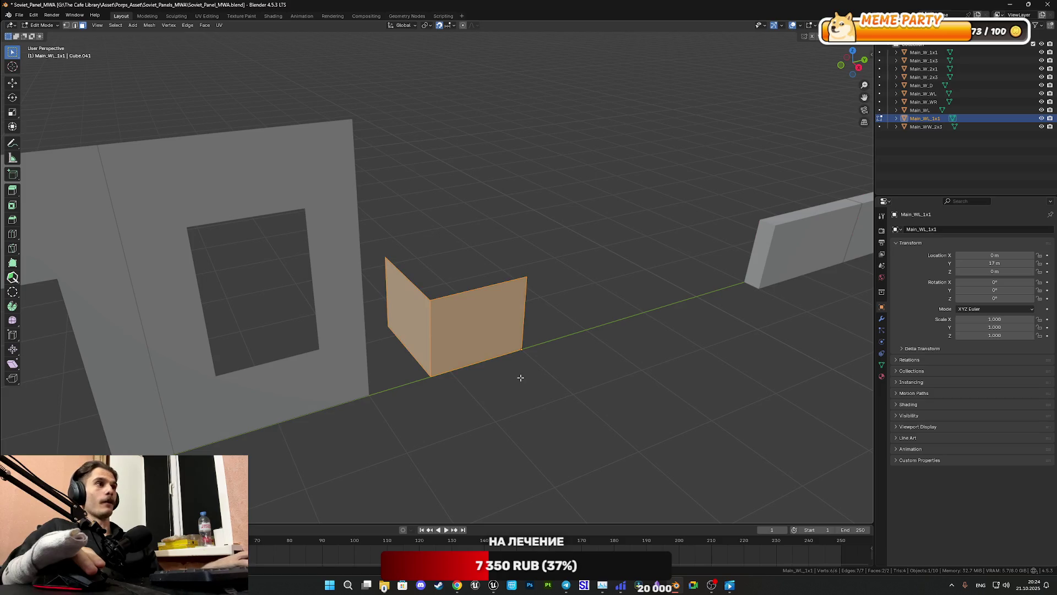
key(Tab)
mouse_move(558, 357)
middle_down()
mouse_move(538, 385)
mouse_move(469, 385)
mouse_move(447, 446)
mouse_move(452, 372)
mouse_move(501, 303)
mouse_move(514, 335)
mouse_move(382, 354)
mouse_move(600, 348)
mouse_move(578, 389)
mouse_move(553, 391)
mouse_move(642, 306)
mouse_move(713, 314)
mouse_move(695, 342)
mouse_move(600, 318)
middle_up()
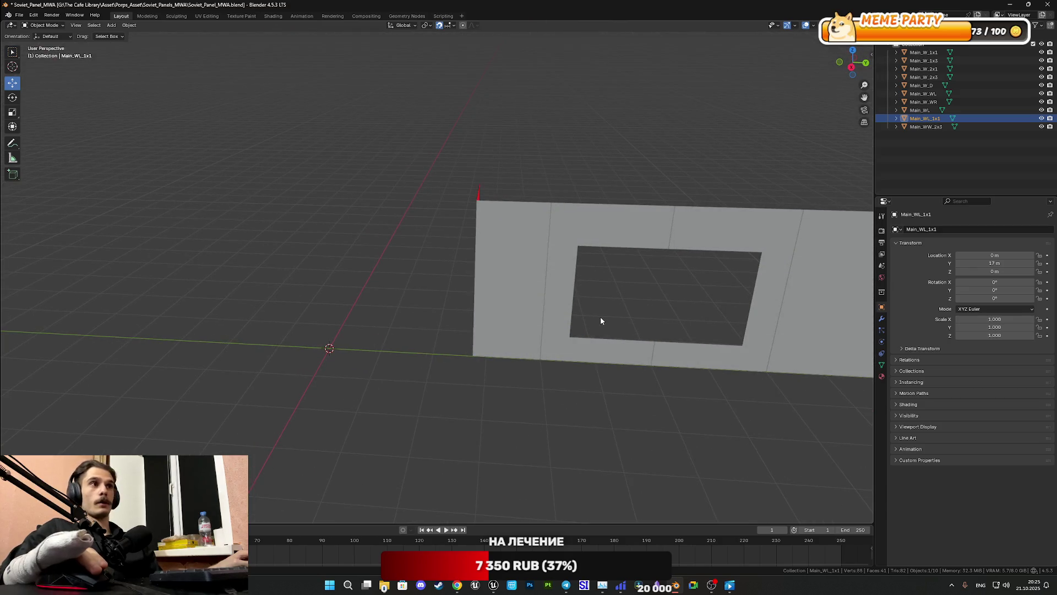
click(519, 311)
Step: Open Main_WL in Edit Mode and, viewed from the right, slide a wall edge along Y
key(Tab)
middle_drag(519, 312, 477, 303)
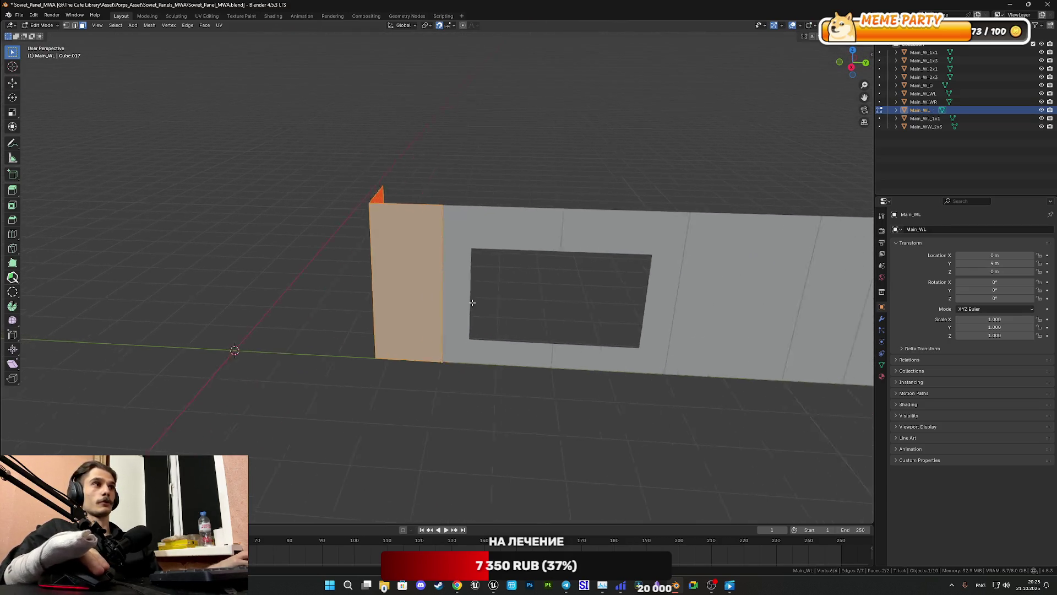
scroll(477, 304, up, 4)
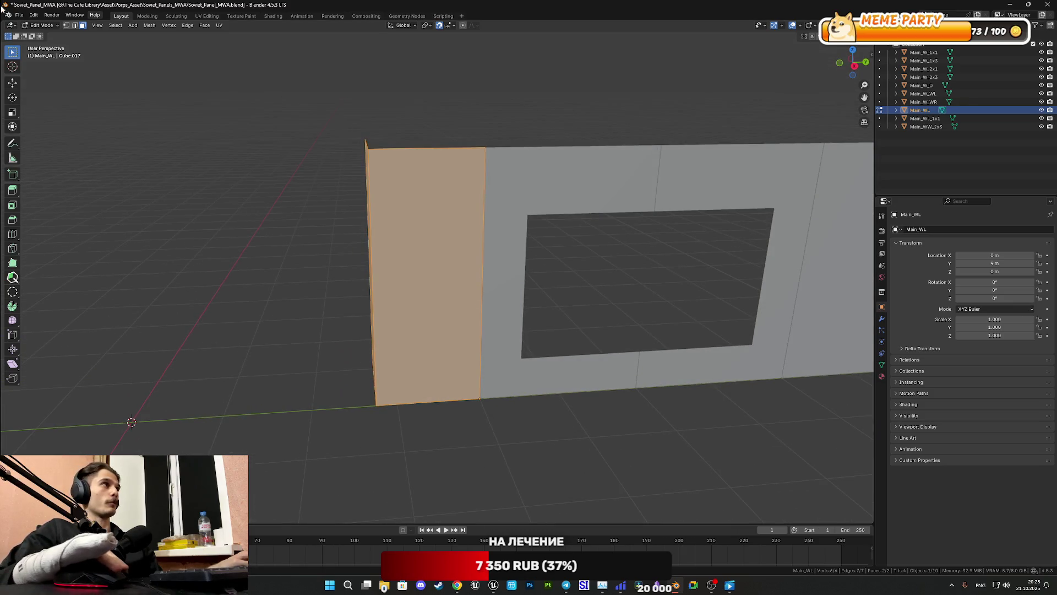
click(76, 26)
middle_drag(378, 230, 222, 102)
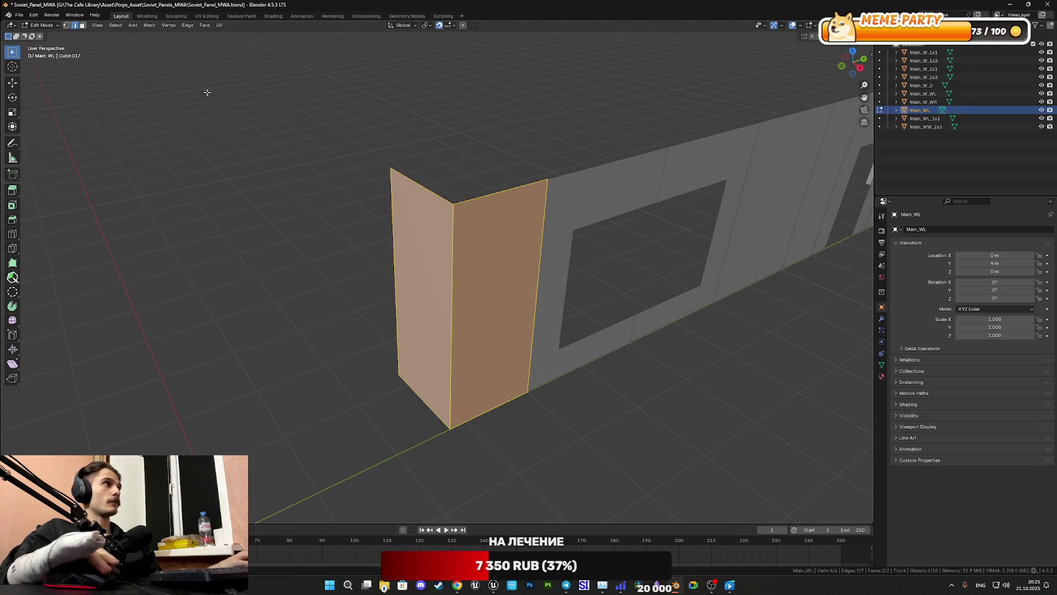
click(81, 26)
key(alt+a)
middle_drag(765, 136, 741, 135)
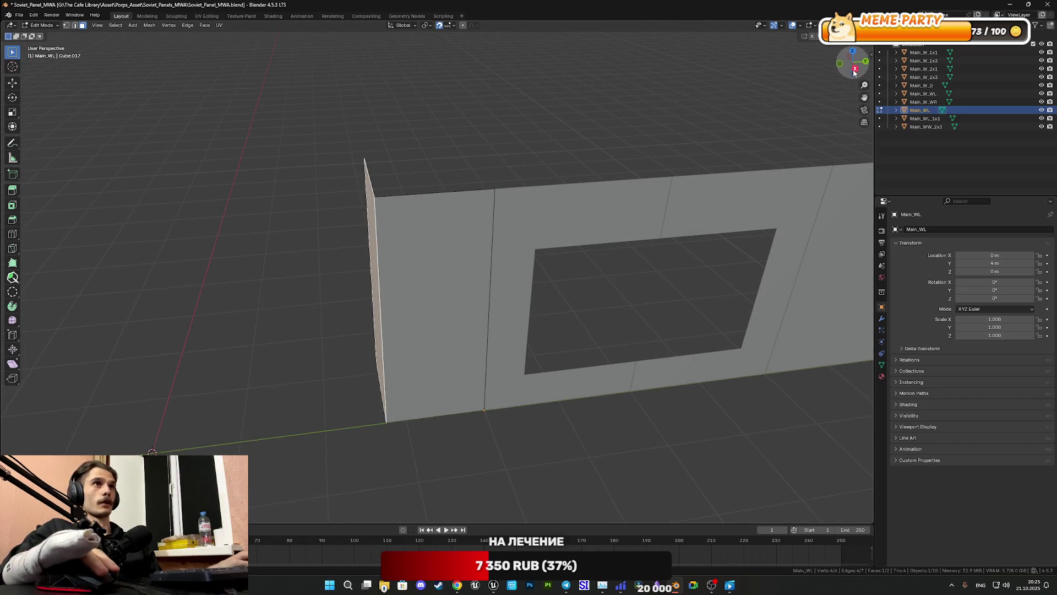
click(854, 68)
scroll(96, 202, up, 3)
click(13, 84)
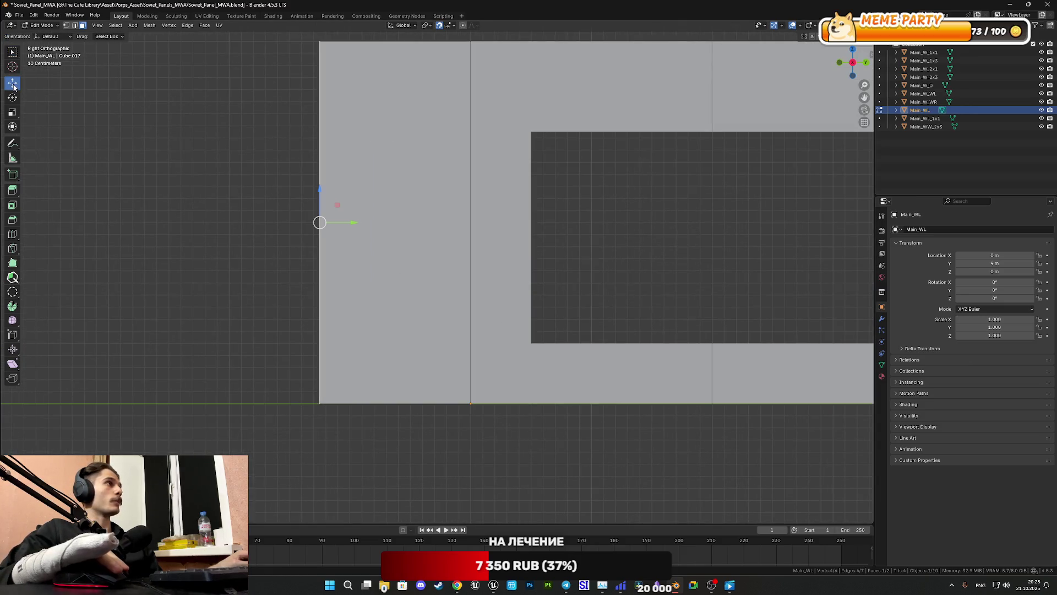
drag(353, 224, 383, 223)
mouse_move(382, 224)
middle_down()
mouse_move(479, 276)
mouse_move(131, 20)
middle_up()
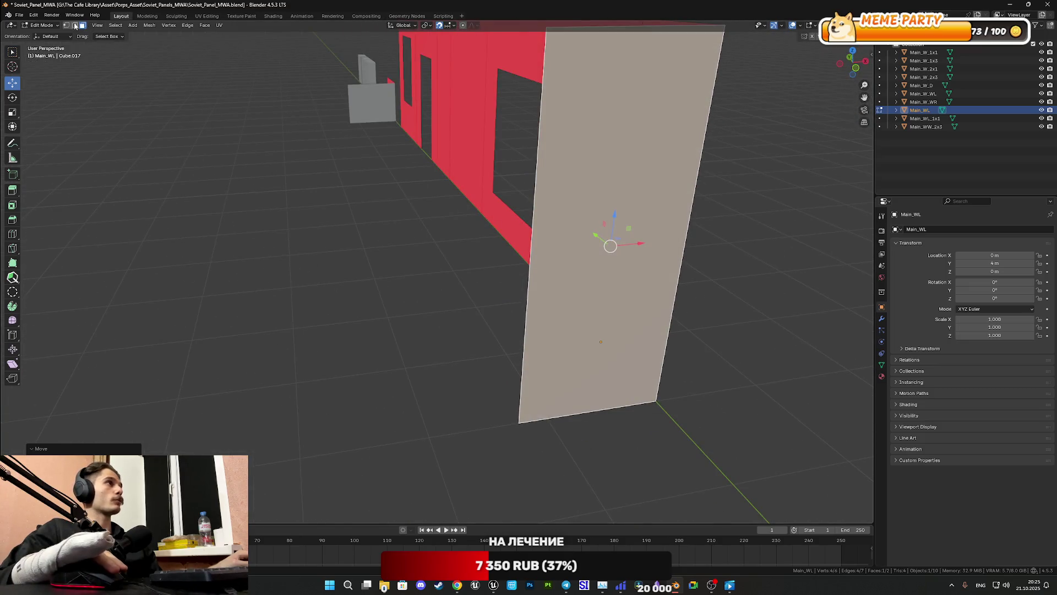
Step: Select the panel's left vertical edge, slide it along X in front view, and exit Edit Mode
click(75, 26)
click(530, 229)
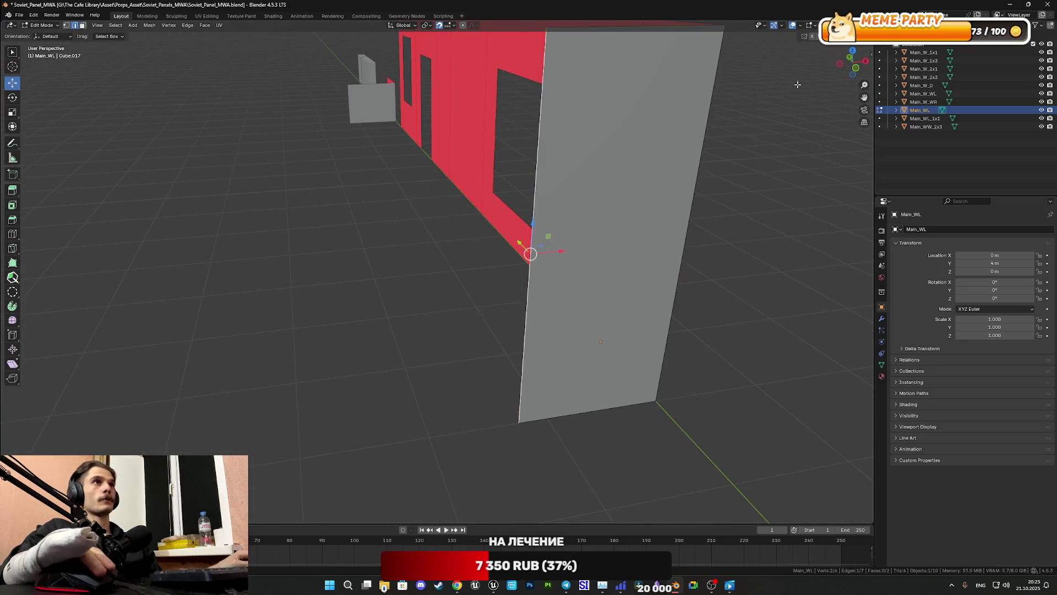
middle_drag(795, 83, 784, 105)
key(KP_1)
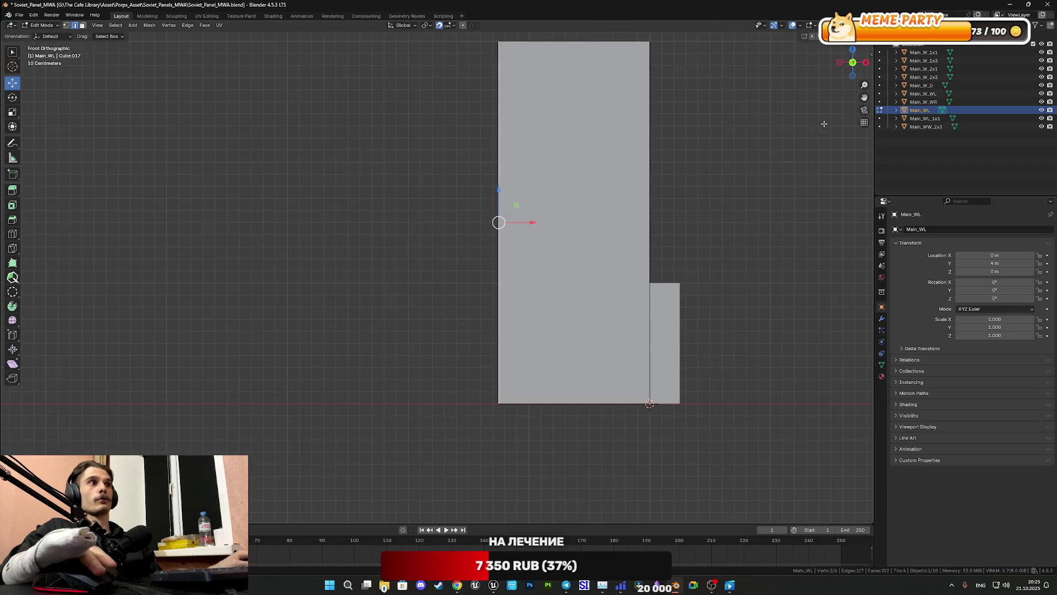
shift+middle_drag(751, 274, 709, 268)
drag(509, 223, 539, 222)
key(Tab)
mouse_move(709, 280)
middle_down()
mouse_move(642, 314)
mouse_move(633, 333)
mouse_move(755, 316)
mouse_move(507, 357)
middle_up()
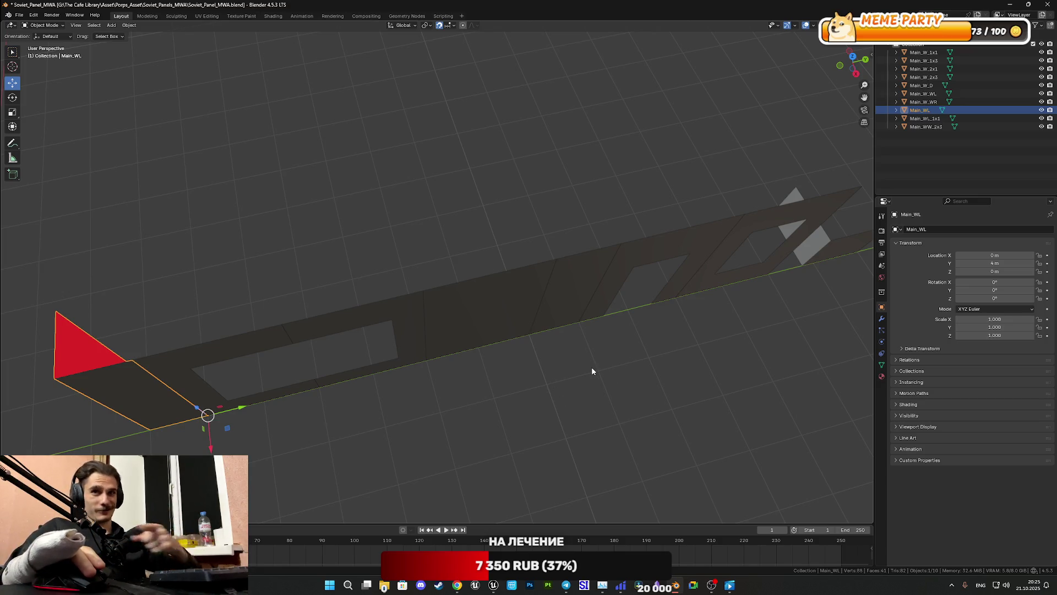
Step: Select the L-shaped wall Main_WL_1x1 and open it in Edit Mode
mouse_move(509, 368)
middle_down()
mouse_move(496, 366)
mouse_move(498, 332)
mouse_move(642, 286)
mouse_move(457, 318)
middle_up()
scroll(457, 318, up, 4)
click(588, 321)
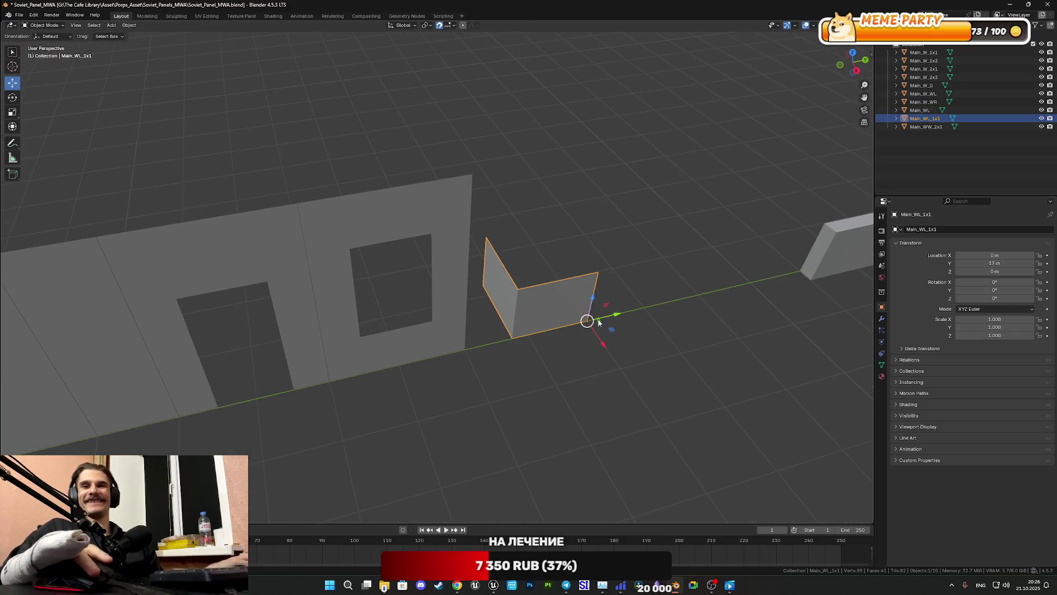
middle_drag(613, 329, 432, 314)
scroll(432, 330, up, 3)
key(Tab)
Step: Select only the wall's left face and shift it along Y in side view
mouse_move(328, 299)
middle_down()
mouse_move(257, 376)
mouse_move(539, 215)
middle_up()
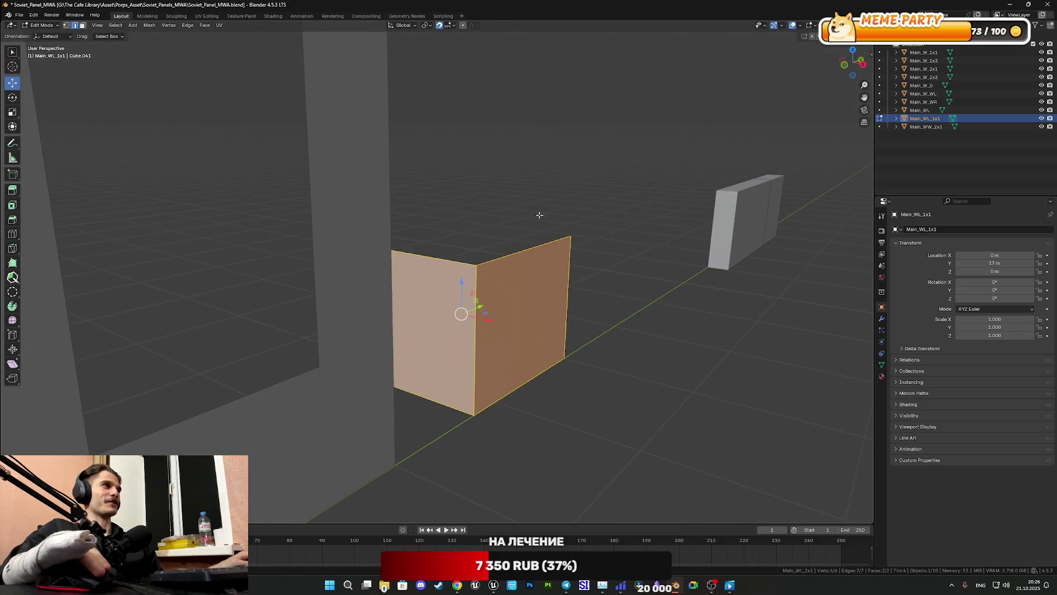
click(83, 25)
click(418, 323)
middle_drag(424, 330, 703, 229)
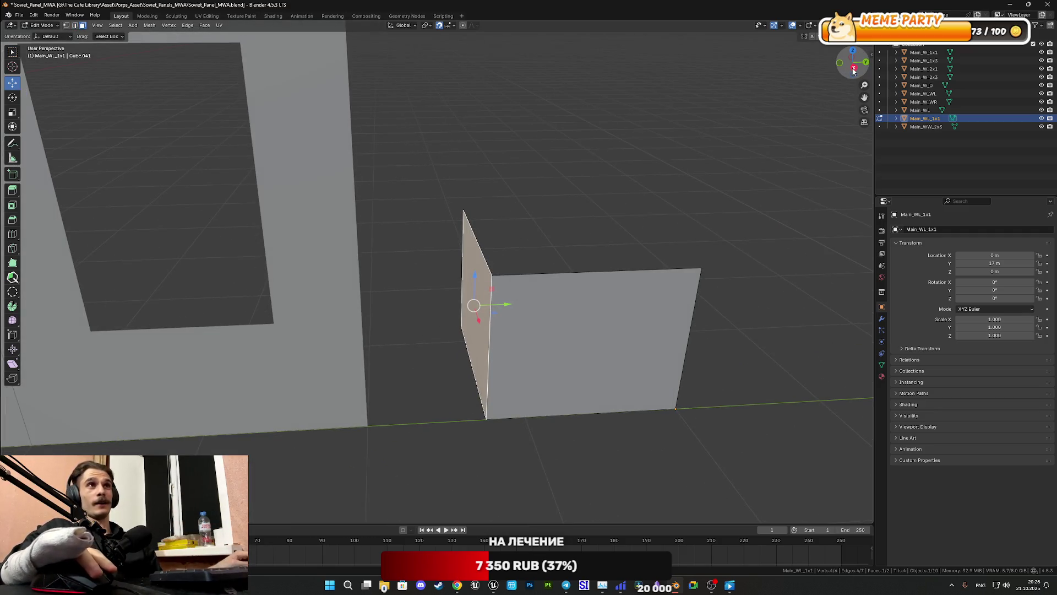
click(853, 70)
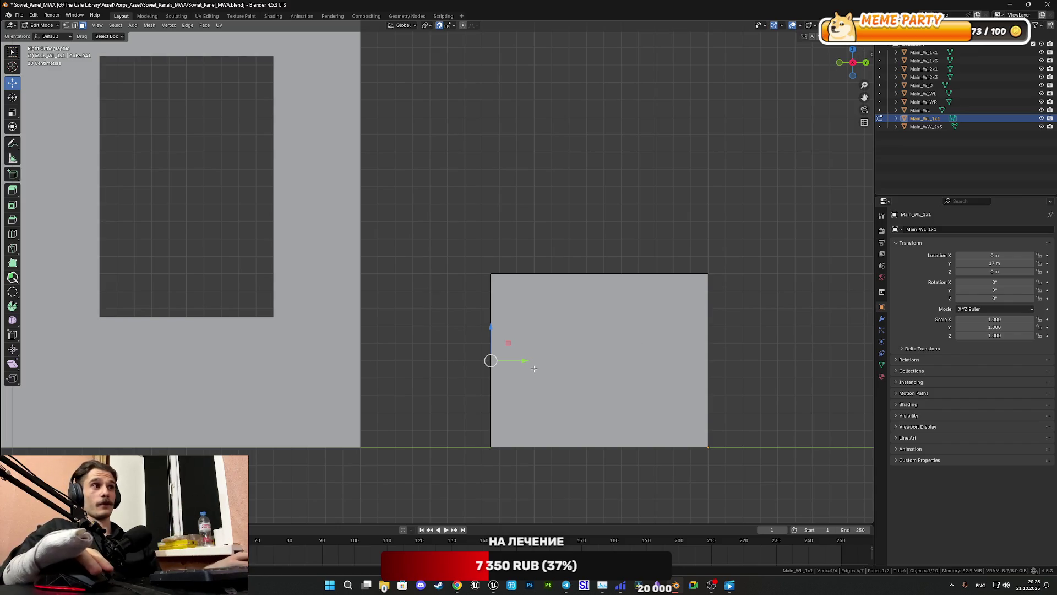
drag(524, 362, 553, 359)
mouse_move(552, 359)
middle_down()
mouse_move(426, 297)
mouse_move(163, 56)
middle_up()
Step: Move the left panel's edge right along X to narrow it, then return to Object Mode
click(74, 26)
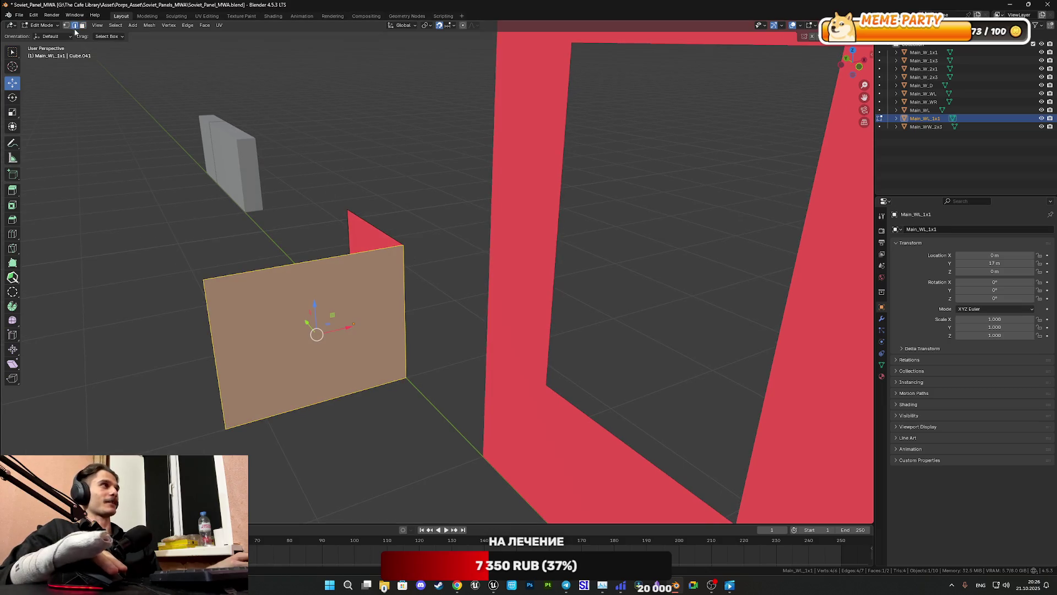
click(209, 331)
mouse_move(212, 354)
shift+middle_down()
mouse_move(385, 278)
mouse_move(433, 269)
shift+middle_up()
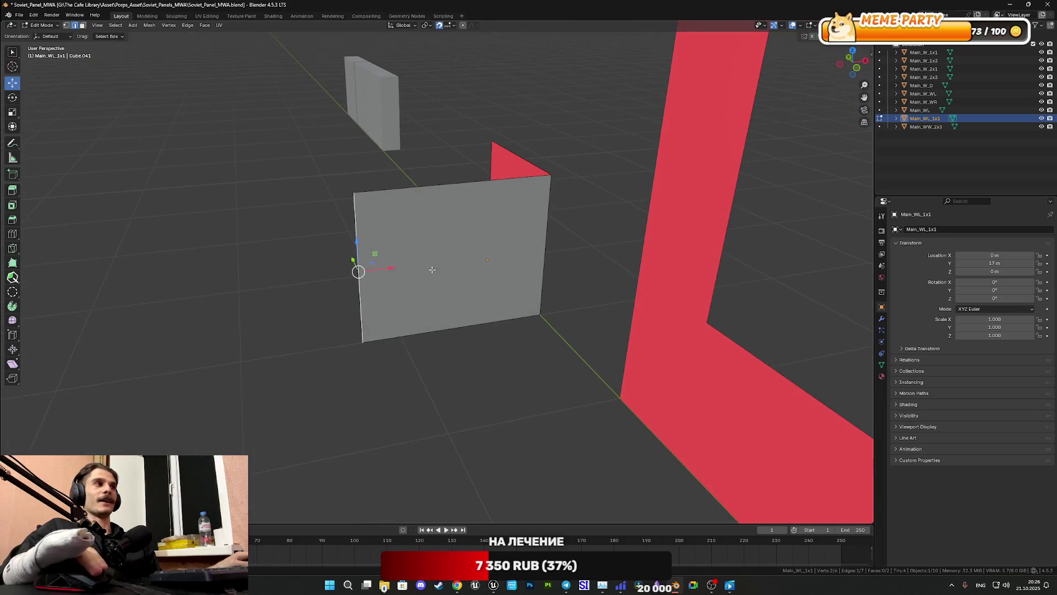
click(858, 68)
scroll(399, 308, up, 1)
scroll(378, 314, down, 3)
scroll(397, 308, down, 1)
scroll(397, 308, up, 1)
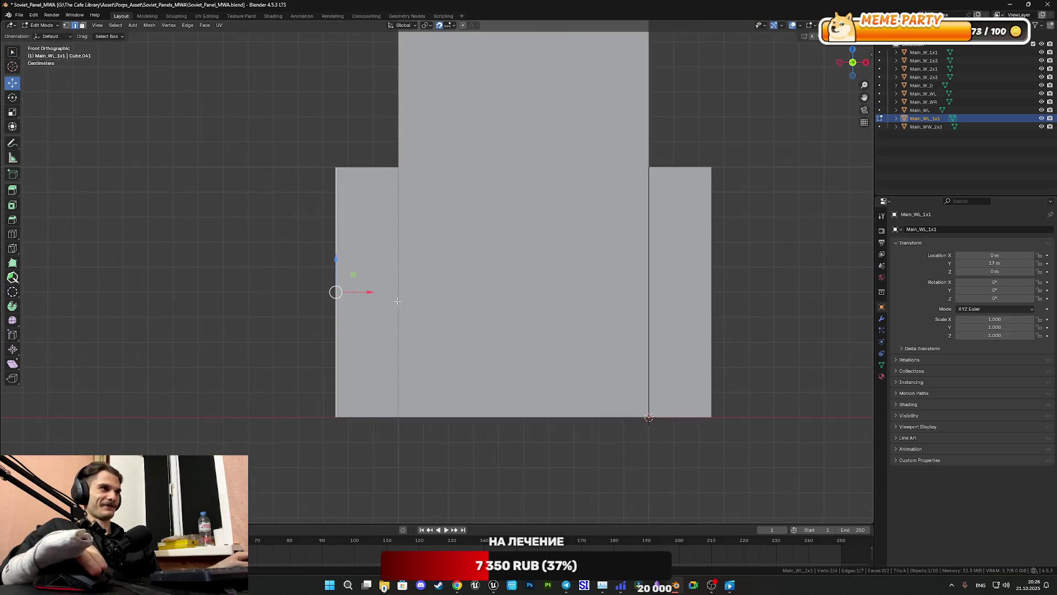
drag(371, 293, 437, 288)
scroll(414, 292, down, 1)
mouse_move(478, 278)
middle_down()
mouse_move(517, 308)
mouse_move(417, 324)
mouse_move(458, 326)
middle_up()
key(Tab)
Step: Move the long panel Main_W_2x1 to Y 19 m next to the L-shaped wall
shift+middle_drag(623, 345, 566, 328)
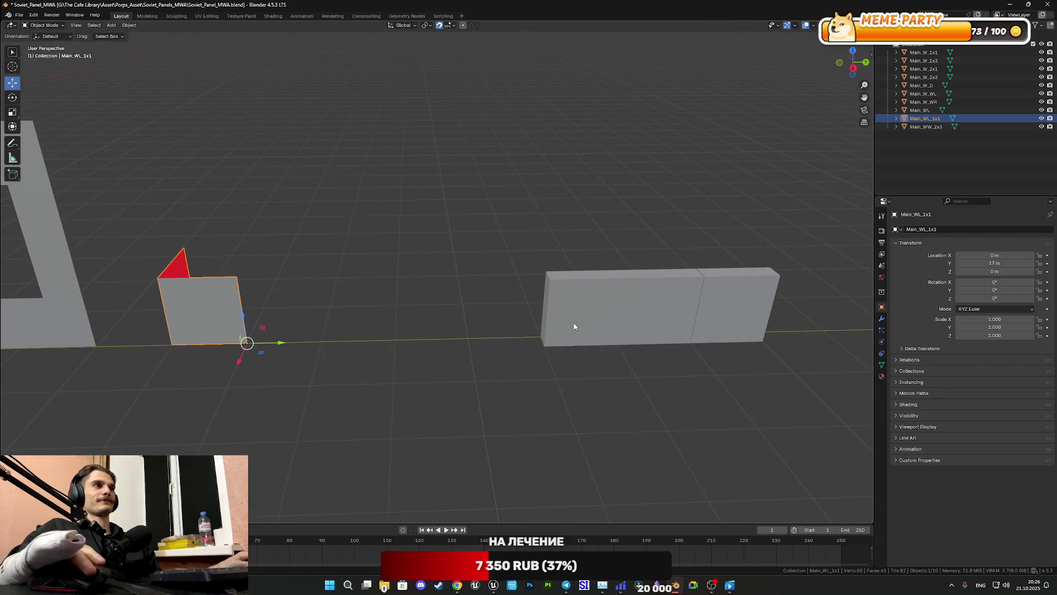
click(572, 325)
key(Tab)
key(Tab)
drag(713, 338, 399, 342)
shift+middle_drag(400, 343, 511, 316)
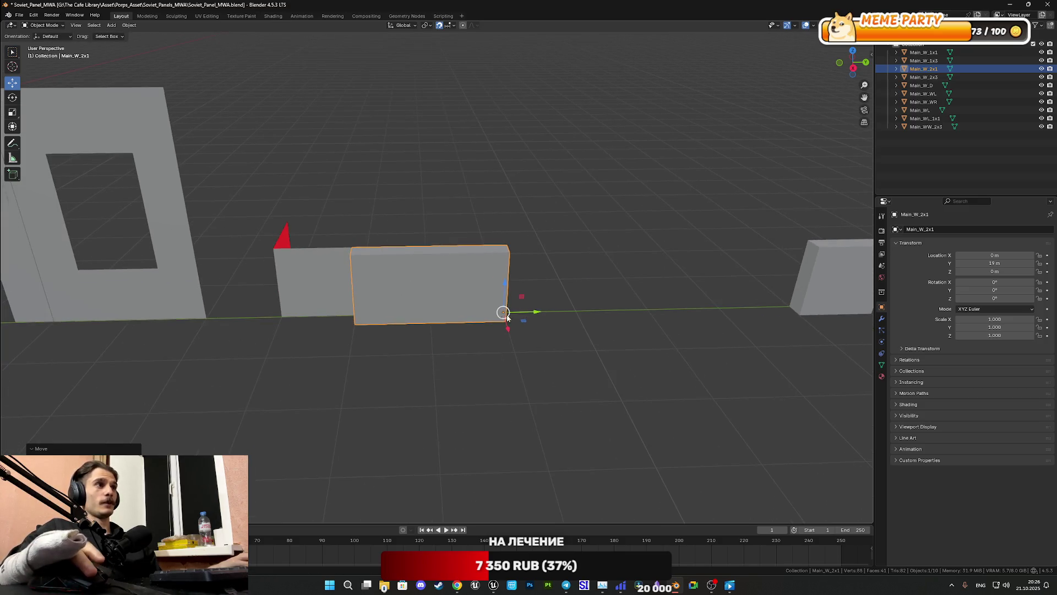
Step: Select five faces of Main_W_2x1 in Face select mode: left end, top, front, bottom and right end
key(Tab)
scroll(470, 311, up, 3)
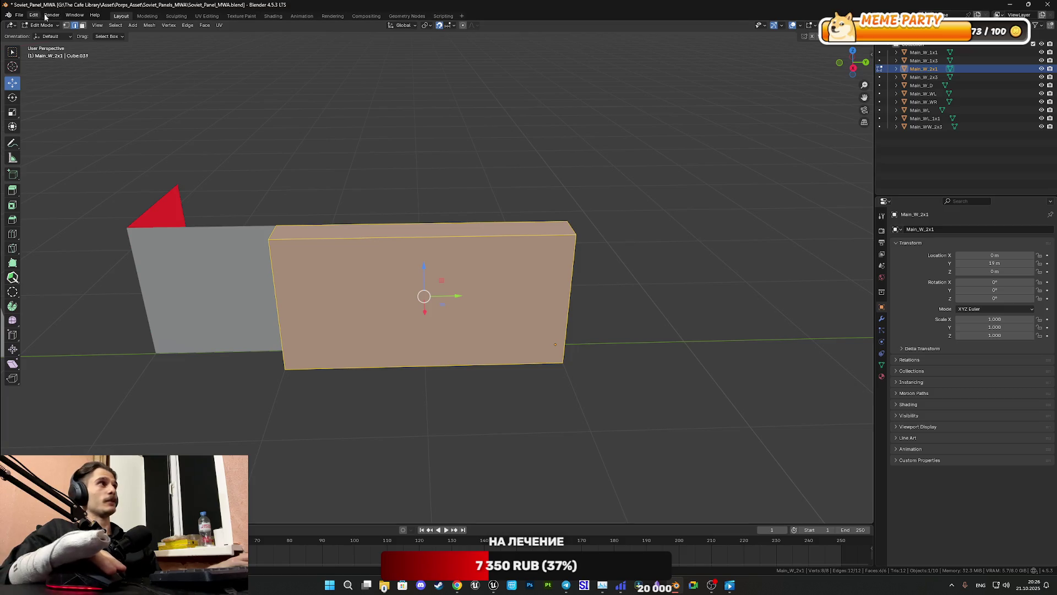
click(82, 25)
key(alt+a)
middle_drag(412, 234, 361, 285)
click(334, 295)
shift+click(468, 229)
mouse_move(484, 317)
middle_down()
mouse_move(448, 303)
mouse_move(573, 314)
mouse_move(567, 287)
middle_up()
shift+click(448, 302)
shift+click(489, 240)
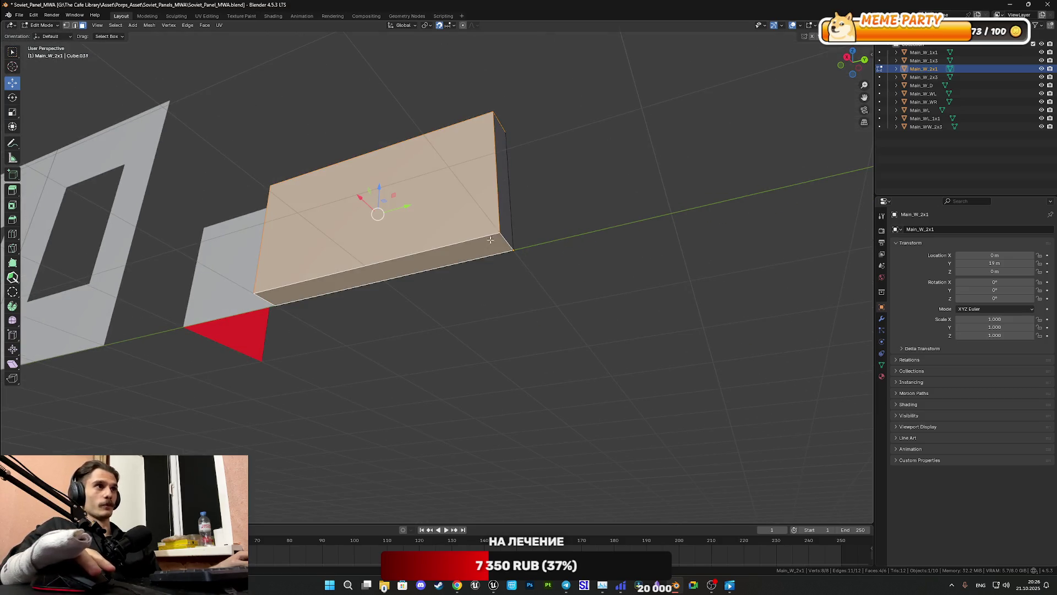
shift+click(501, 226)
mouse_move(501, 226)
middle_down()
mouse_move(460, 236)
mouse_move(467, 245)
middle_up()
Step: Delete the selected faces so one flat face remains, and return to Object Mode
key(x)
click(503, 224)
click(451, 229)
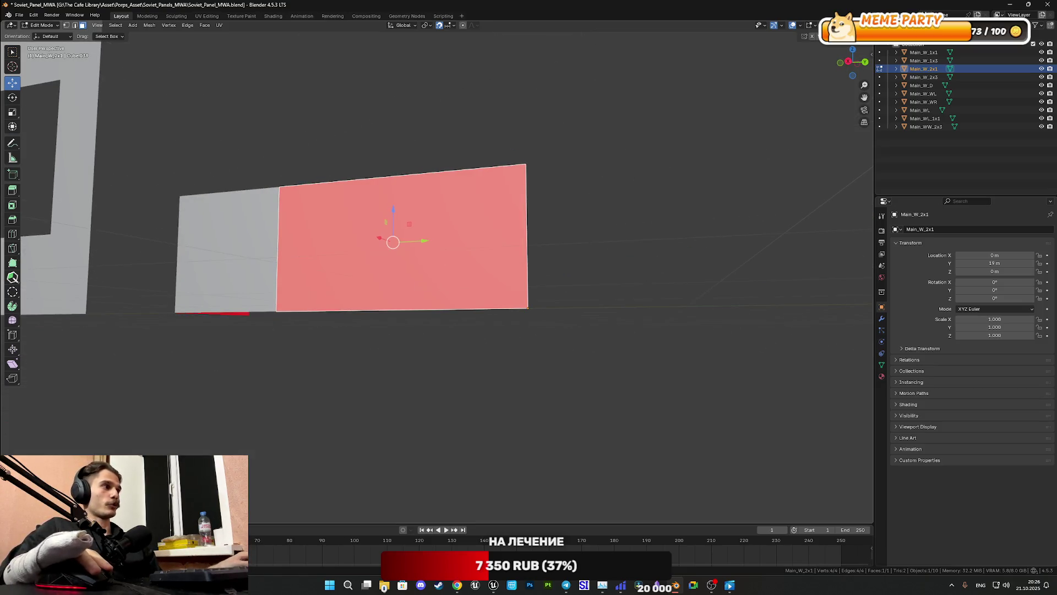
key(alt+a)
key(Tab)
Step: Move the Main_W_1x1 box along Y to 20 m
mouse_move(529, 338)
middle_down()
mouse_move(569, 392)
mouse_move(624, 375)
middle_up()
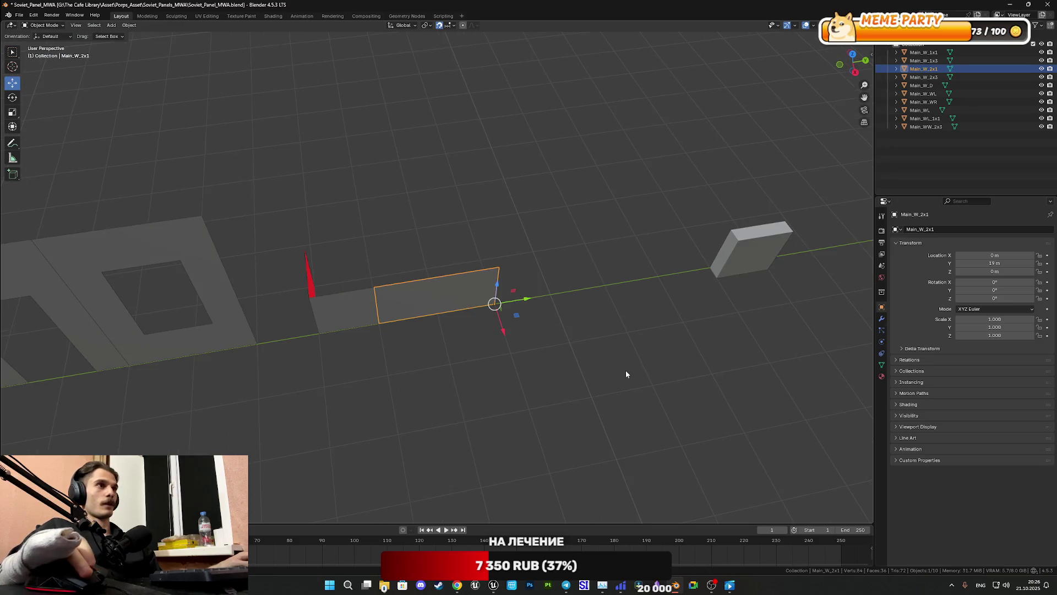
click(754, 264)
drag(791, 256, 554, 289)
mouse_move(576, 333)
middle_down()
mouse_move(573, 290)
mouse_move(507, 305)
mouse_move(540, 323)
mouse_move(538, 349)
middle_up()
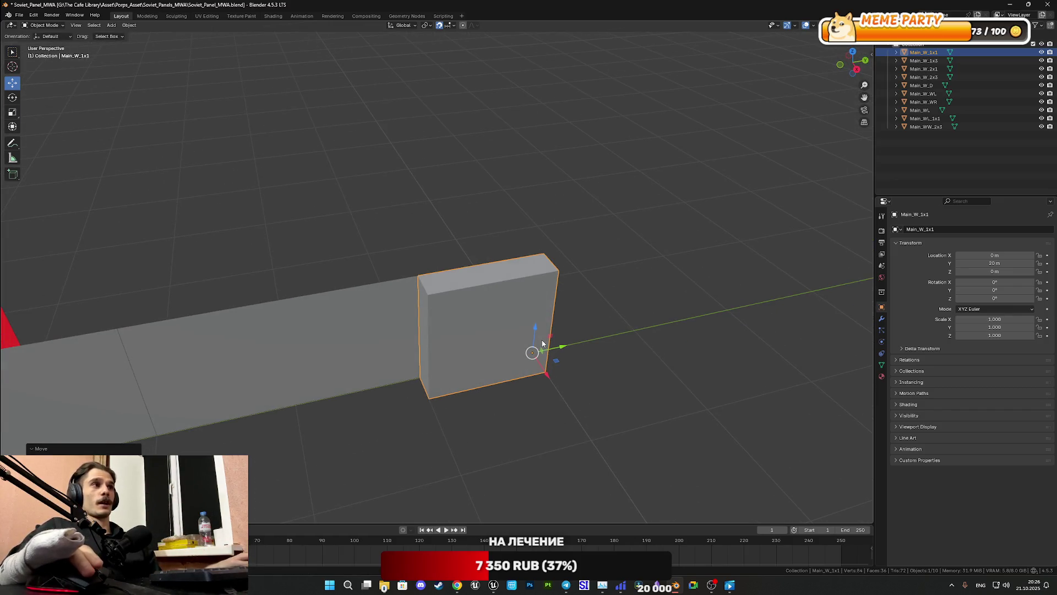
Step: Select five faces of the Main_W_1x1 box in Edit Mode: top, left, front, right and one more
key(Tab)
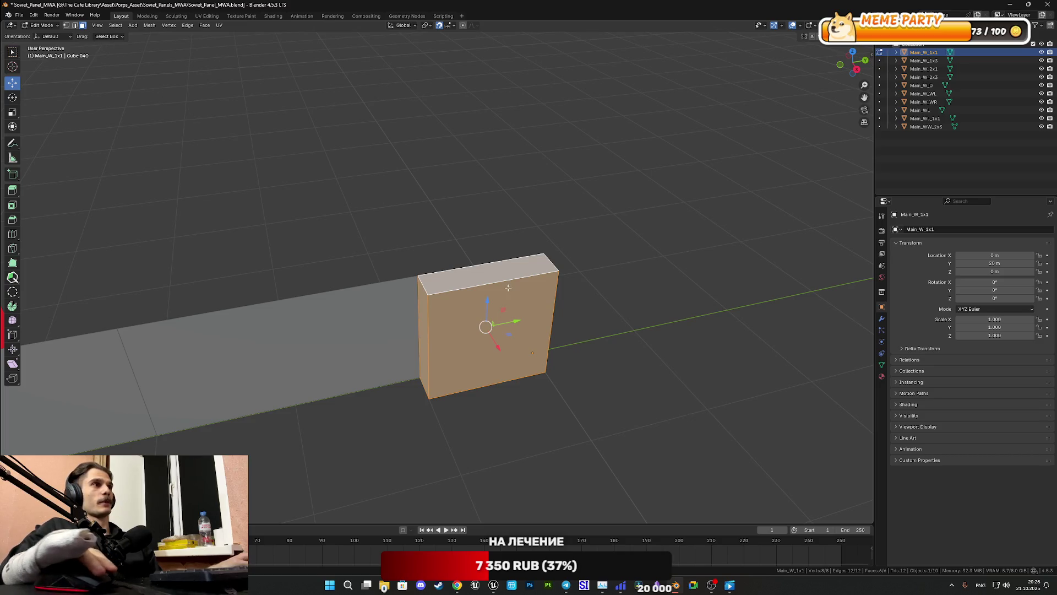
click(472, 276)
shift+click(423, 307)
shift+click(465, 345)
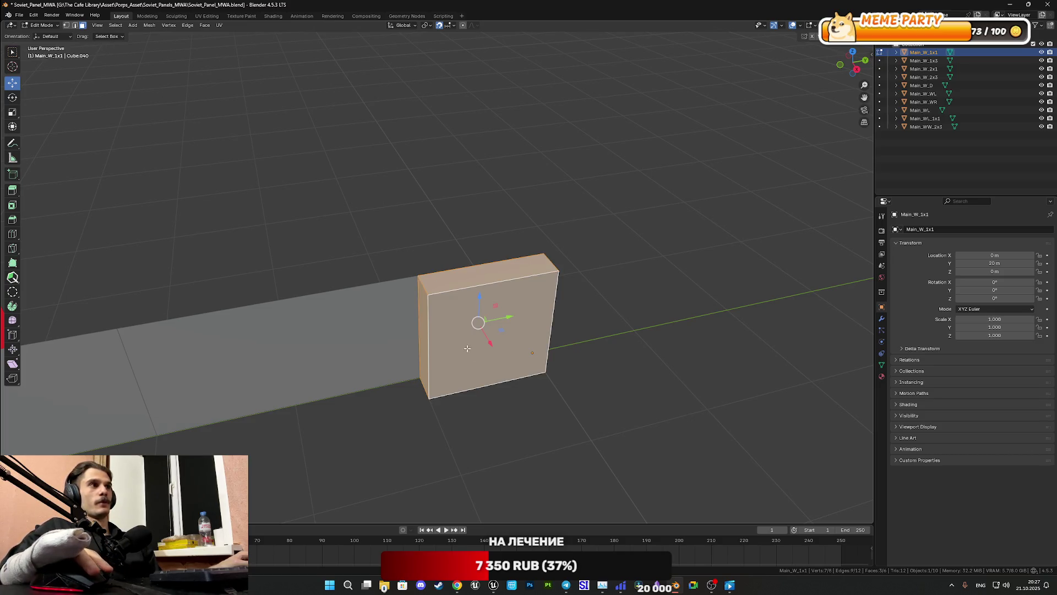
middle_drag(545, 370, 493, 301)
scroll(493, 301, up, 4)
shift+click(521, 257)
shift+click(525, 249)
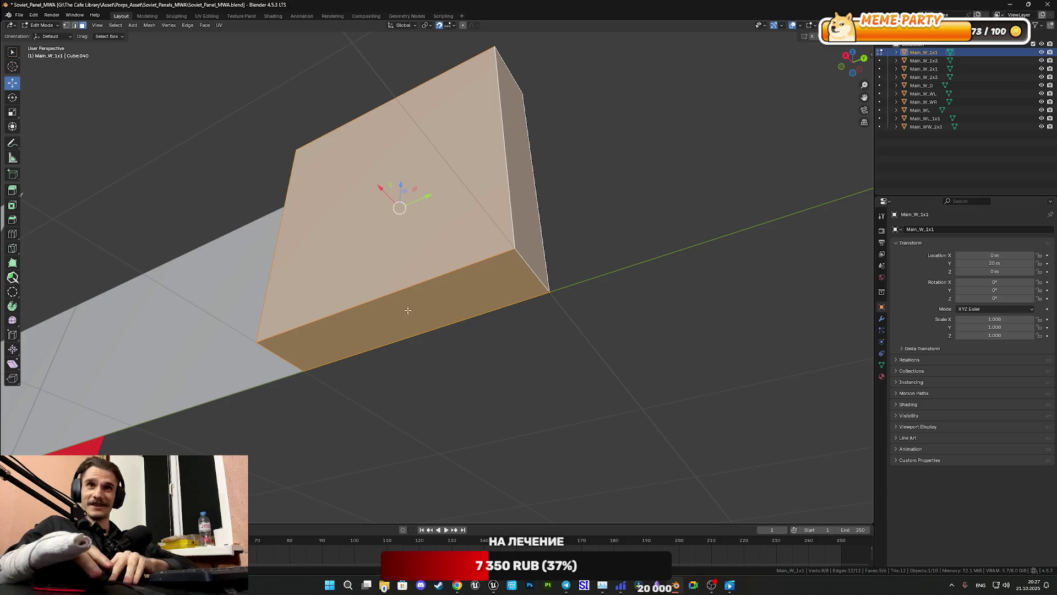
middle_drag(422, 280, 432, 279)
Step: Delete the selected faces, leaving one flat face, and return to Object Mode
key(x)
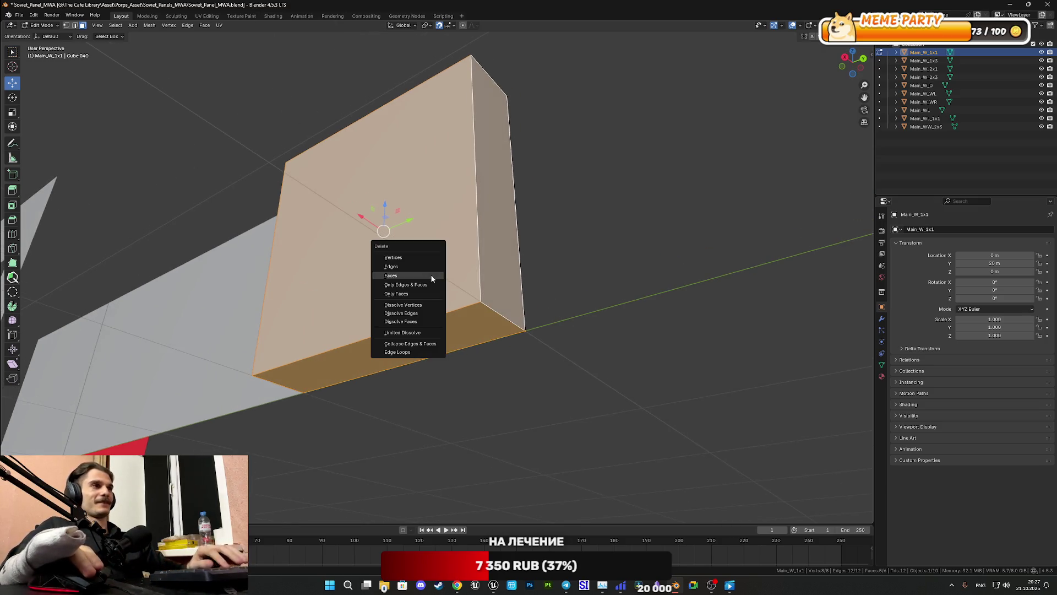
click(432, 275)
click(431, 275)
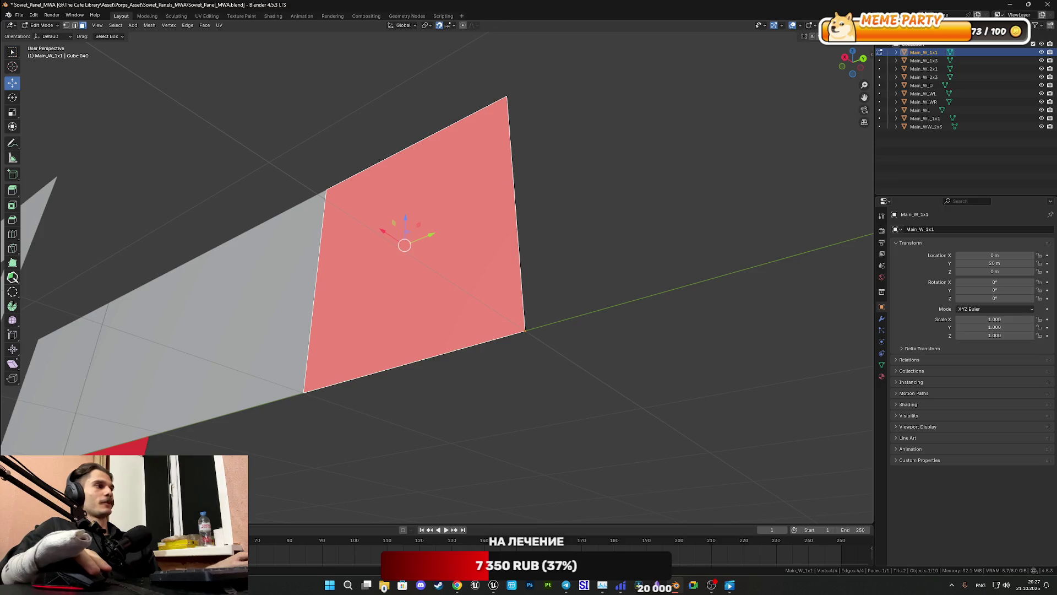
key(Tab)
mouse_move(473, 385)
middle_down()
mouse_move(488, 418)
mouse_move(483, 351)
middle_up()
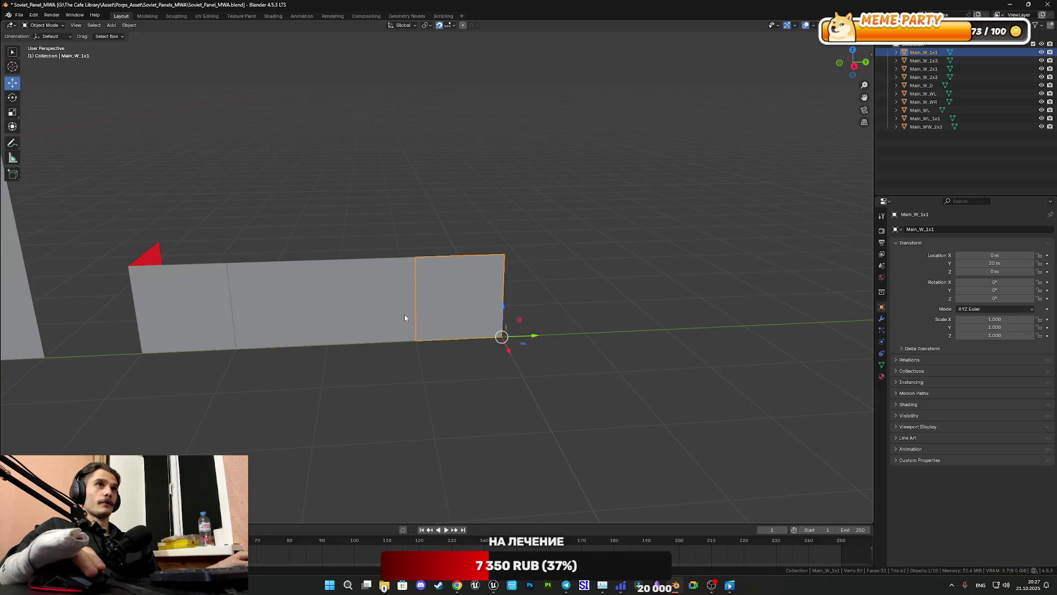
shift+middle_drag(405, 315, 462, 320)
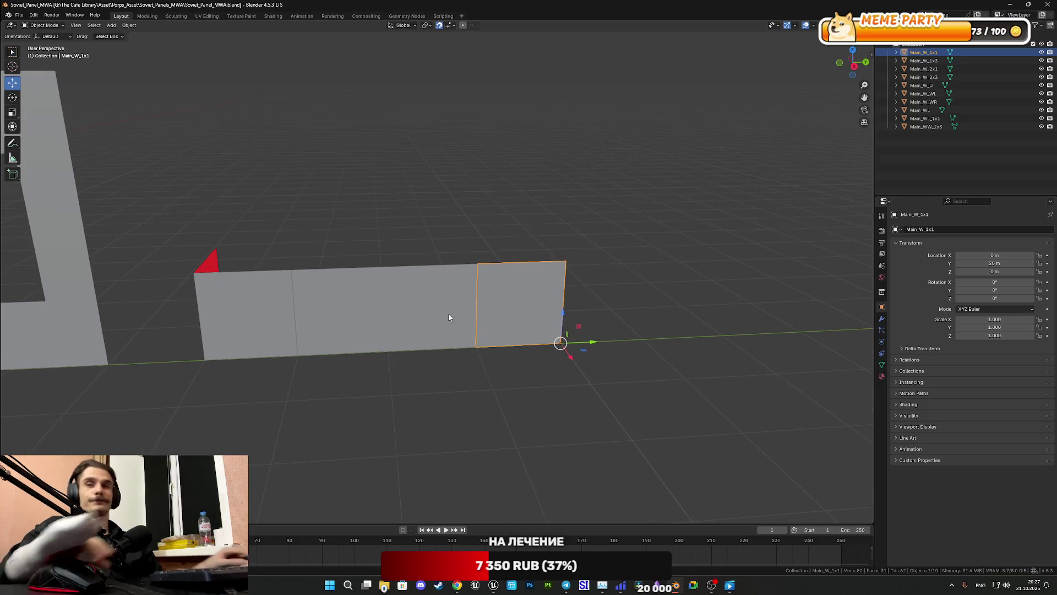
Step: Select Main_W_2x1 and save the Soviet_Panel_MWA file with Ctrl+S
click(456, 320)
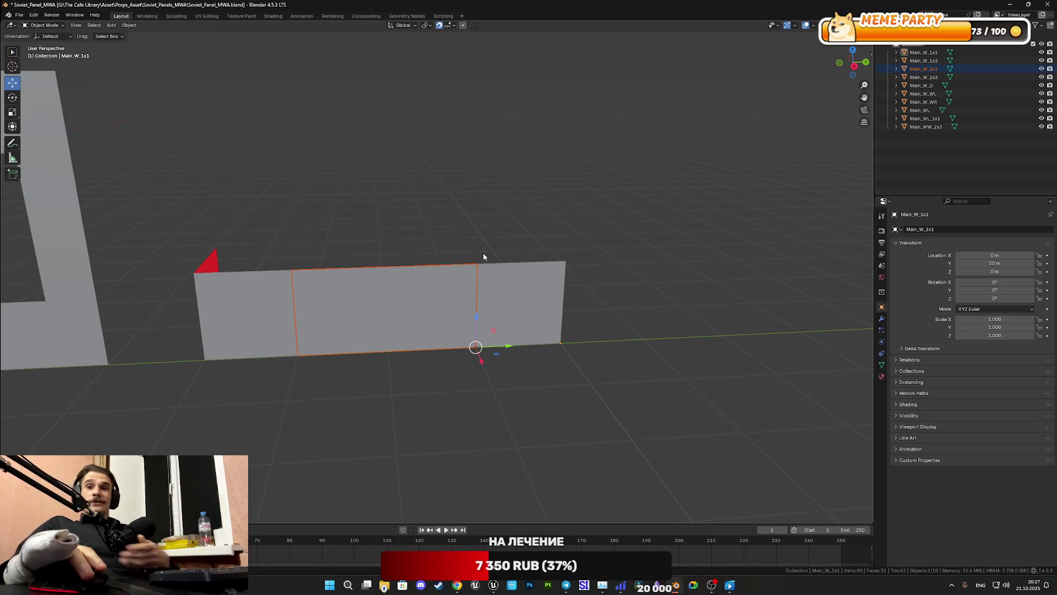
key(ctrl+s)
scroll(503, 274, up, 4)
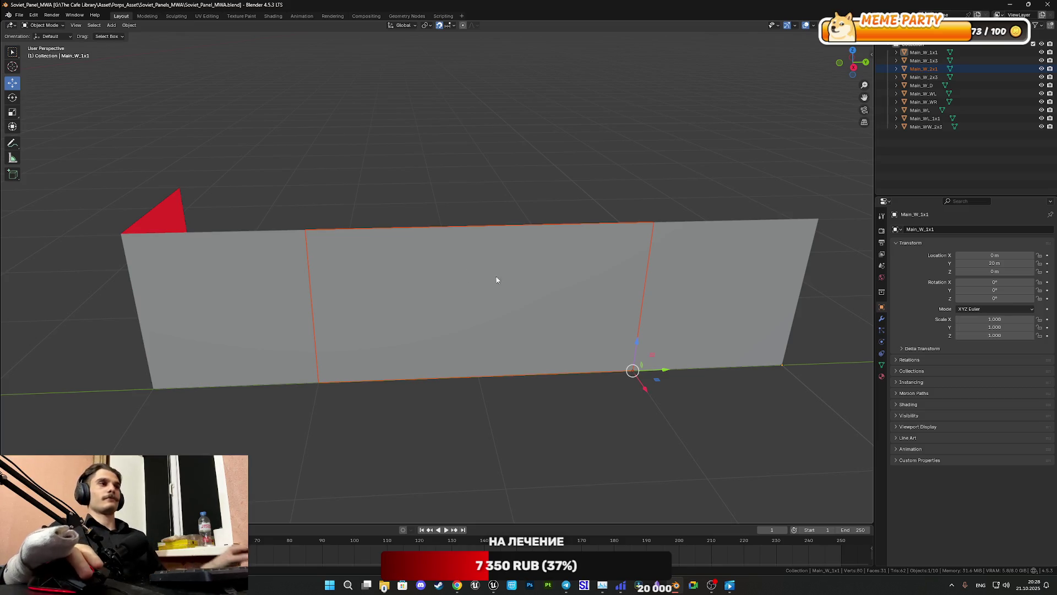
middle_drag(496, 281, 500, 295)
scroll(500, 298, down, 5)
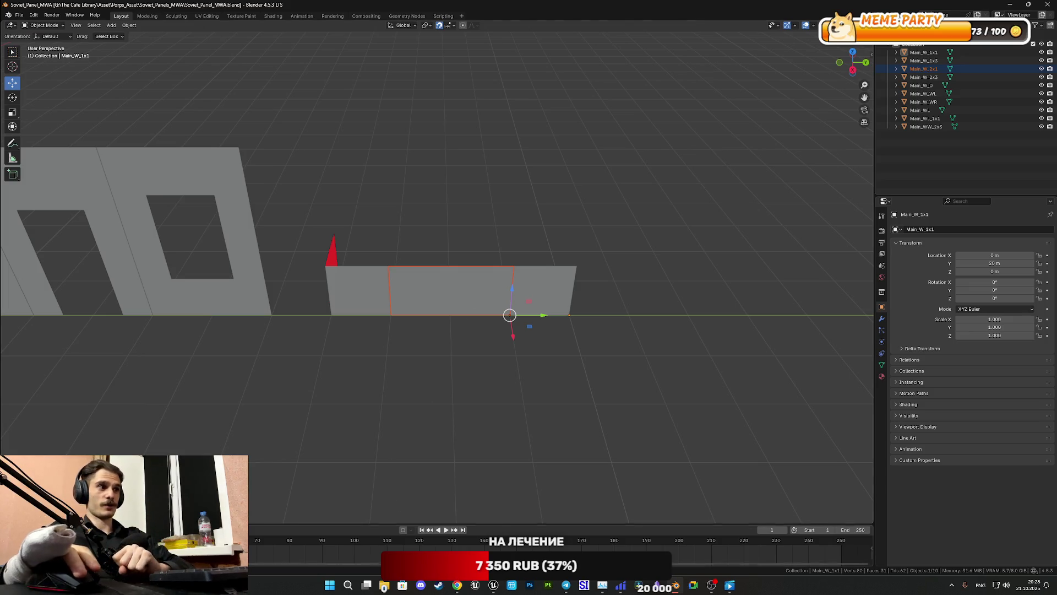
Step: Switch to the Twitch dashboard in Chrome and reposition its window
mouse_move(463, 581)
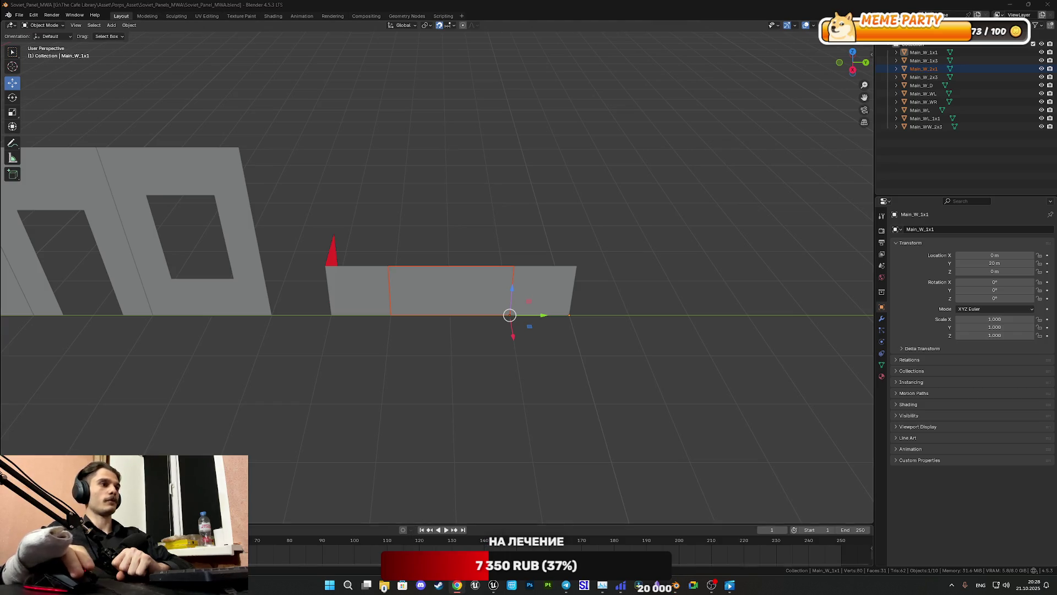
key(alt+Tab)
drag(504, 103, 493, 111)
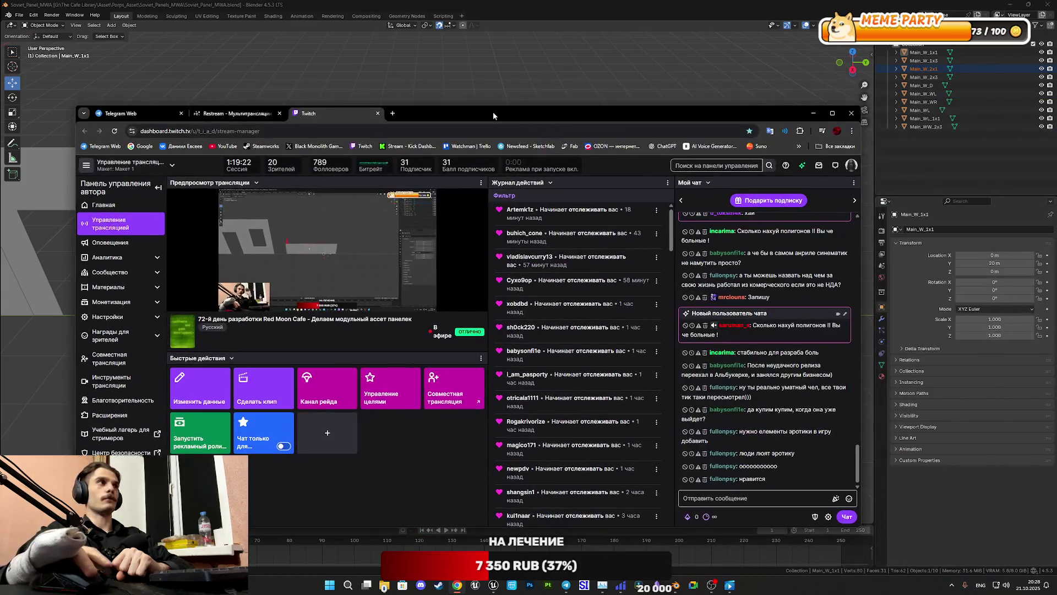
Step: Maximize the Twitch window and browse the Ozon storefront opened in a new tab
double_click(493, 111)
middle_click(537, 41)
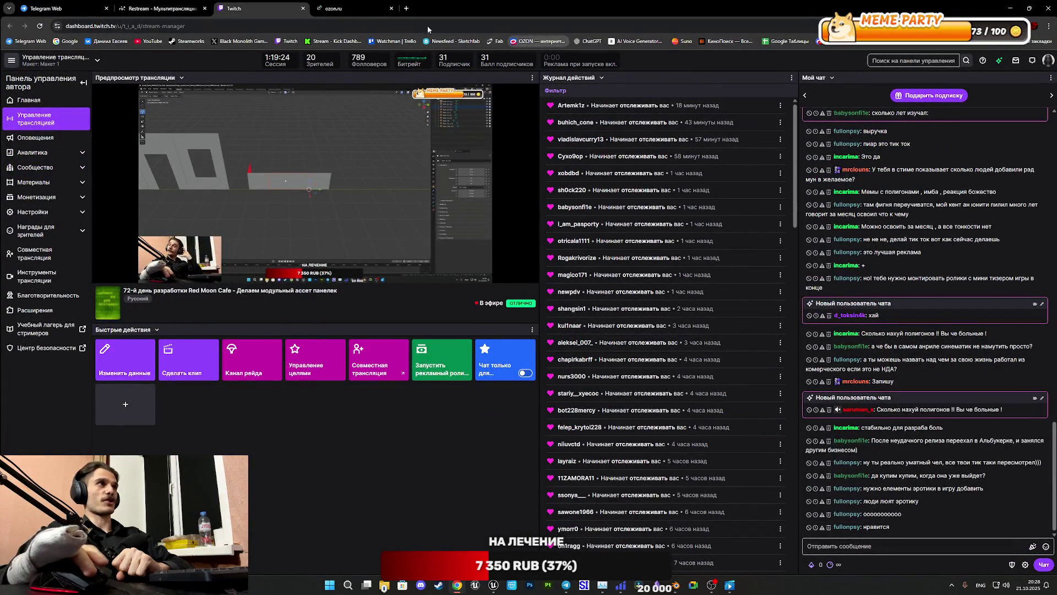
click(357, 8)
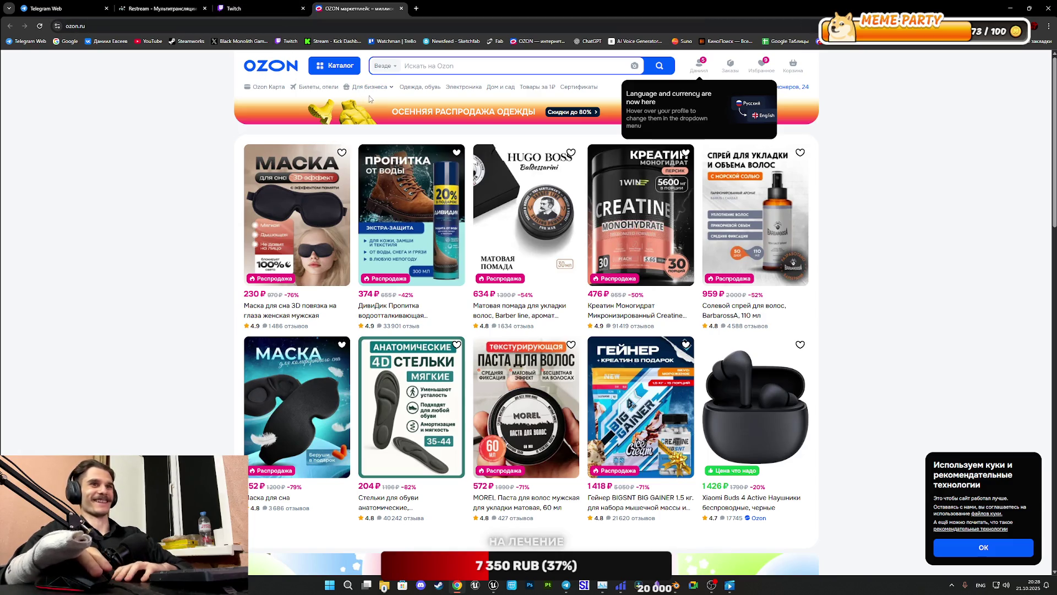
scroll(576, 227, down, 5)
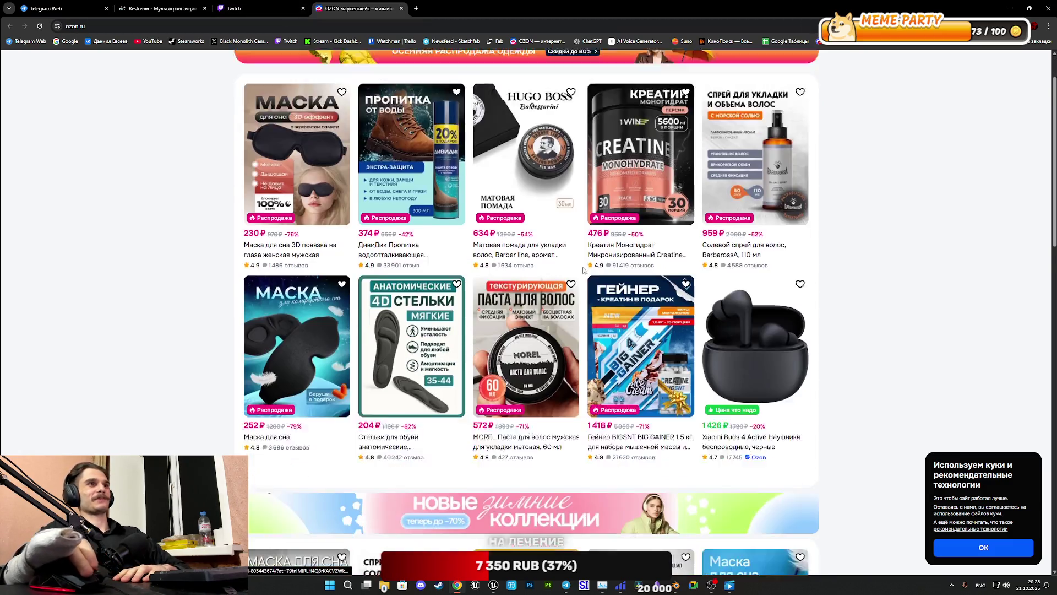
scroll(512, 406, down, 2)
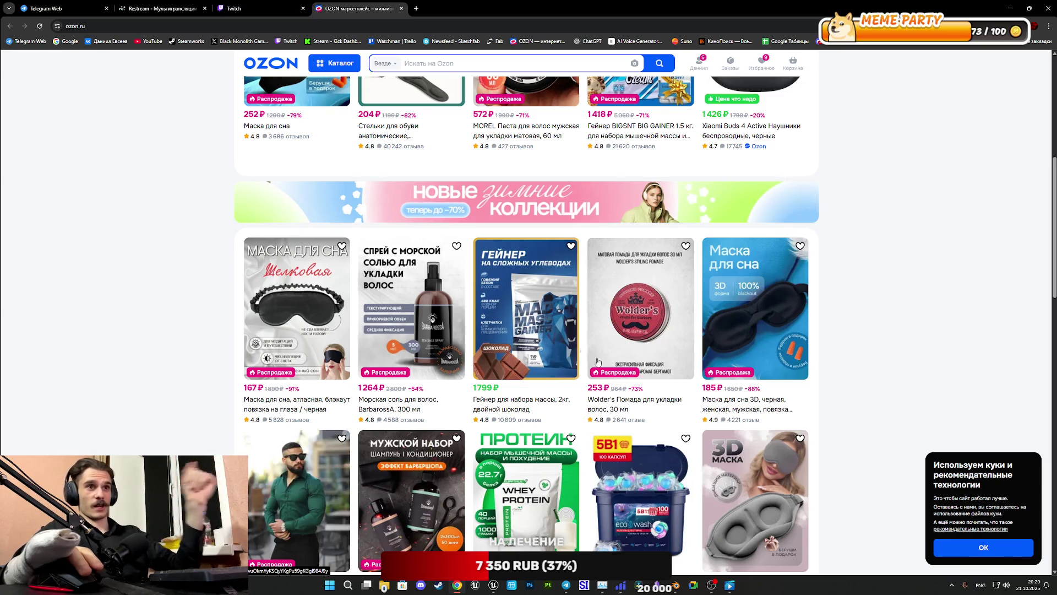
scroll(818, 423, up, 2)
scroll(817, 421, up, 5)
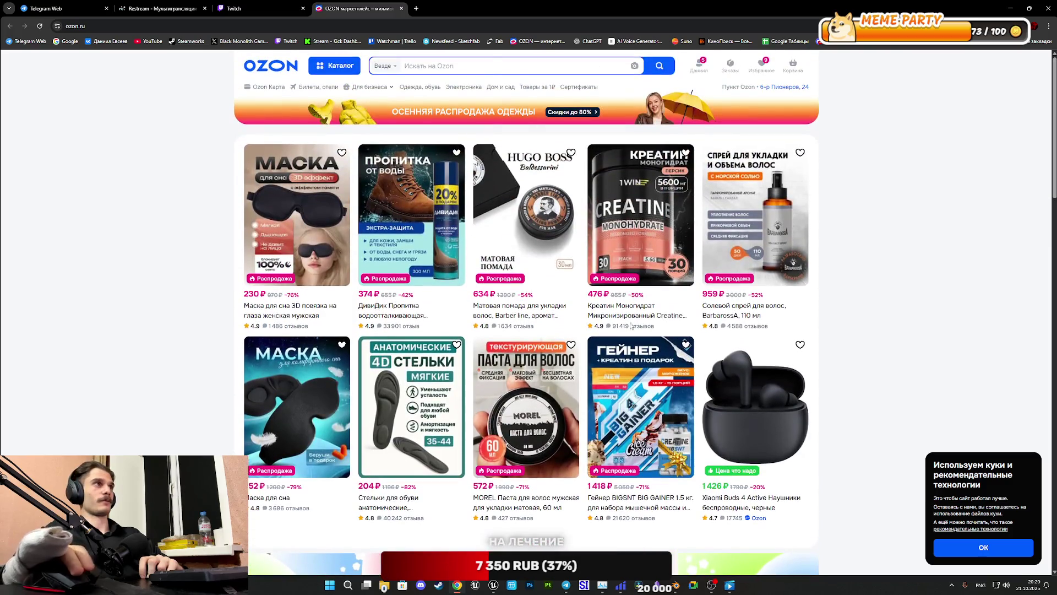
Step: Browse the Ozon Каталог page, then close the Ozon tab
click(319, 65)
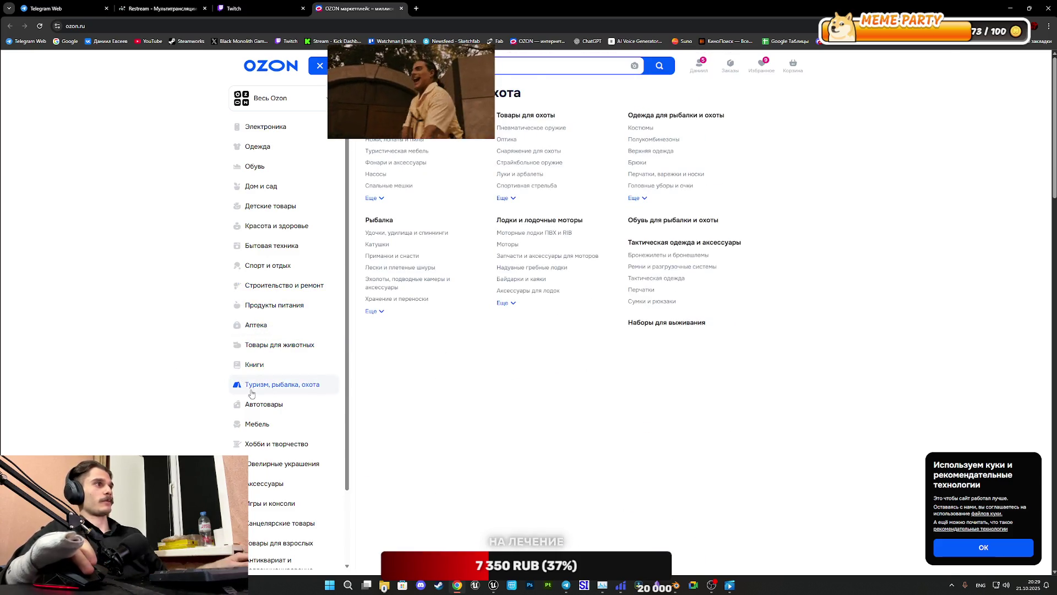
ctrl+scroll(246, 395, up, 4)
ctrl+scroll(246, 391, up, 3)
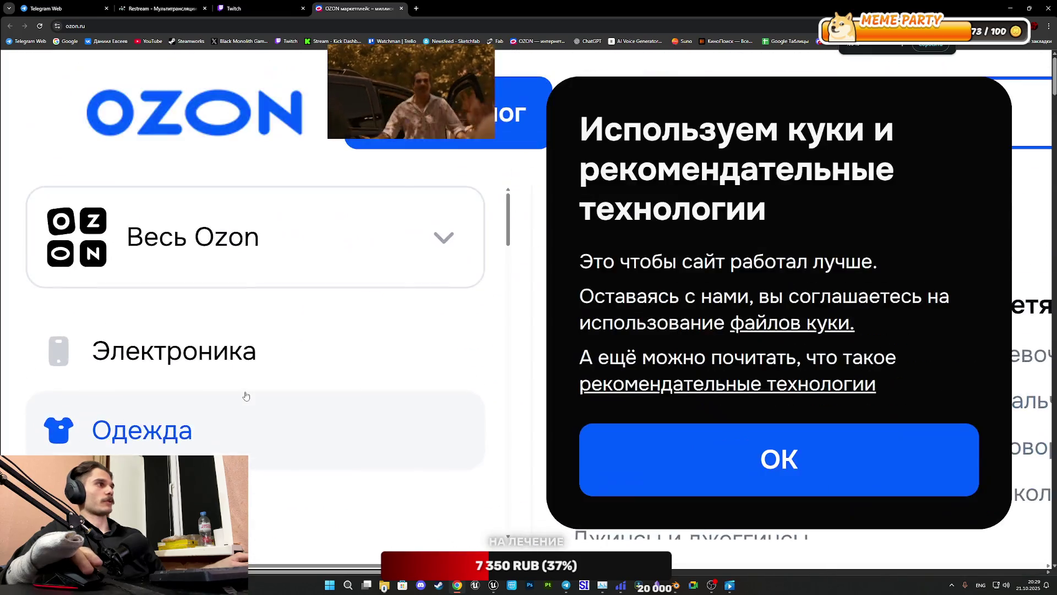
scroll(134, 423, down, 1)
scroll(133, 423, down, 5)
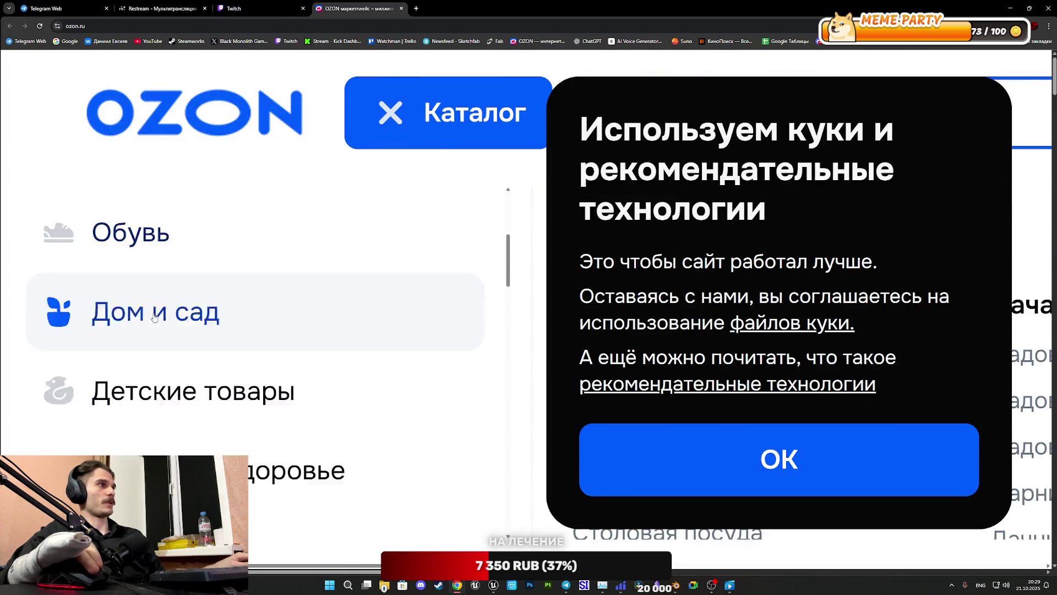
ctrl+scroll(220, 407, down, 6)
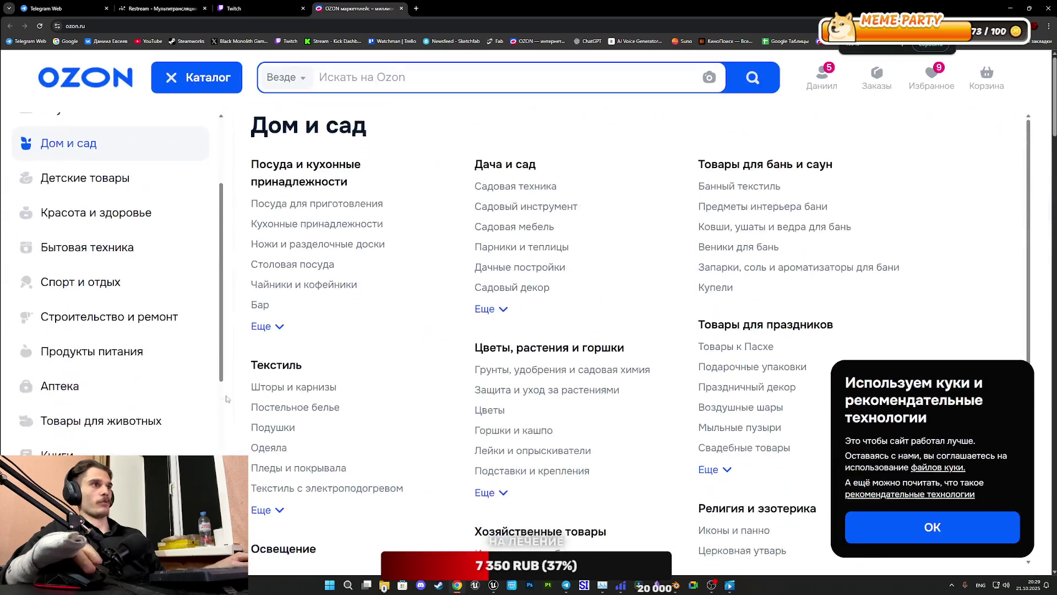
ctrl+scroll(226, 399, down, 1)
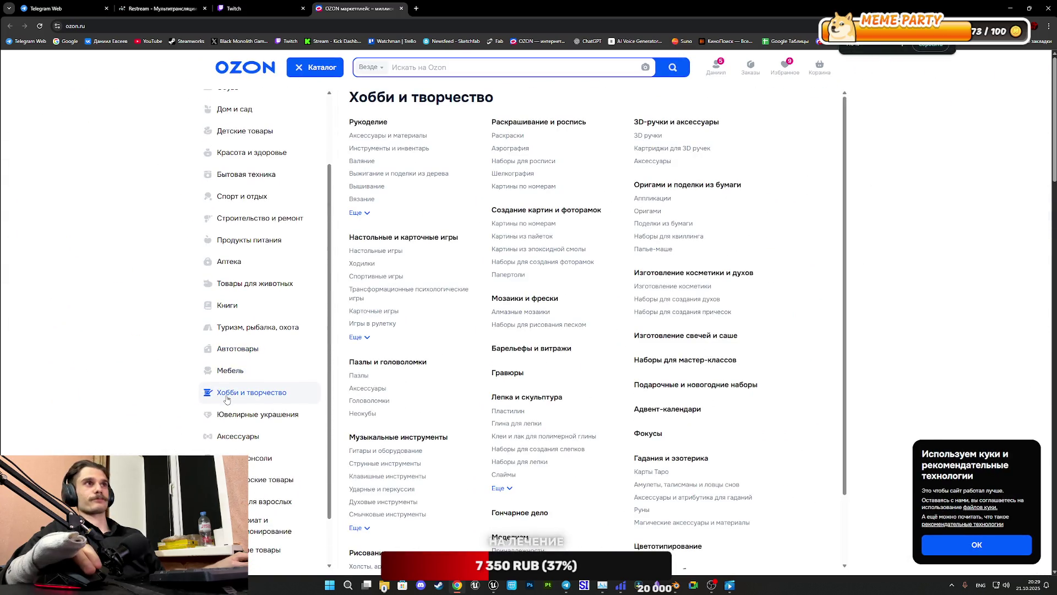
ctrl+scroll(226, 399, up, 1)
ctrl+scroll(226, 399, down, 1)
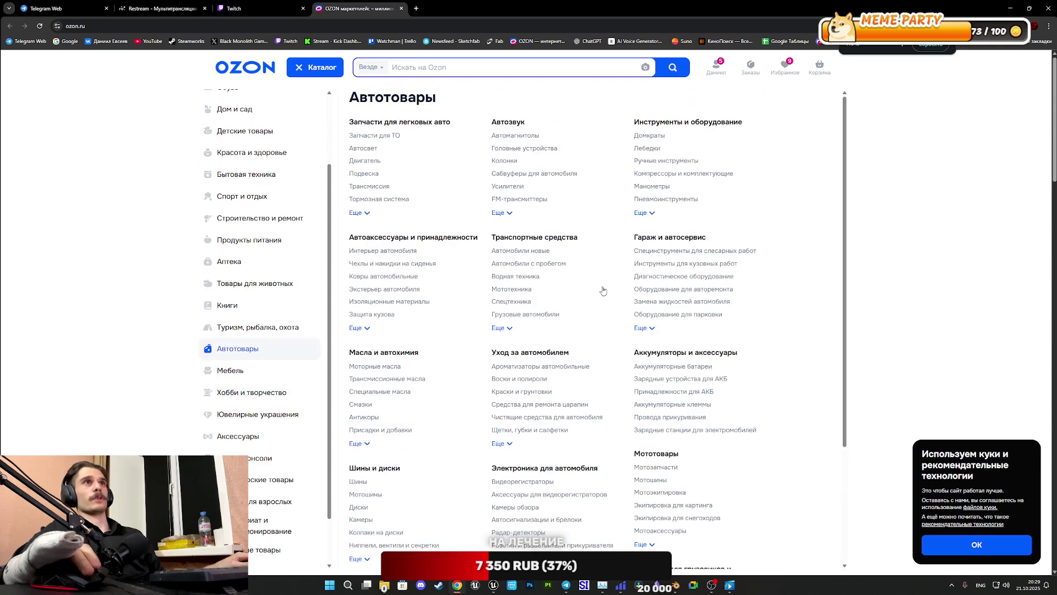
ctrl+scroll(886, 212, down, 1)
ctrl+scroll(884, 216, up, 1)
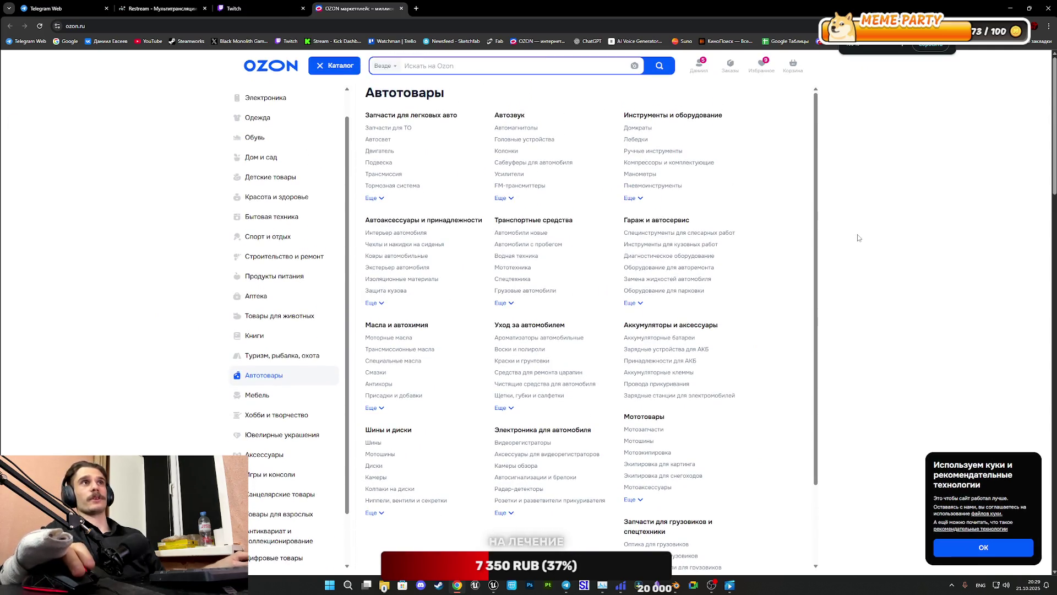
middle_click(356, 10)
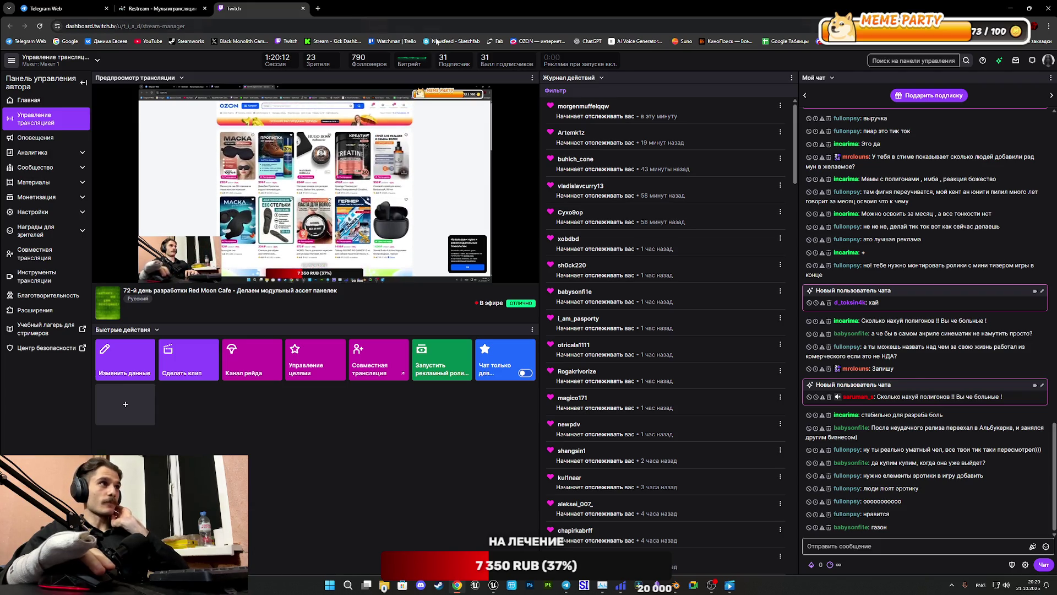
click(180, 7)
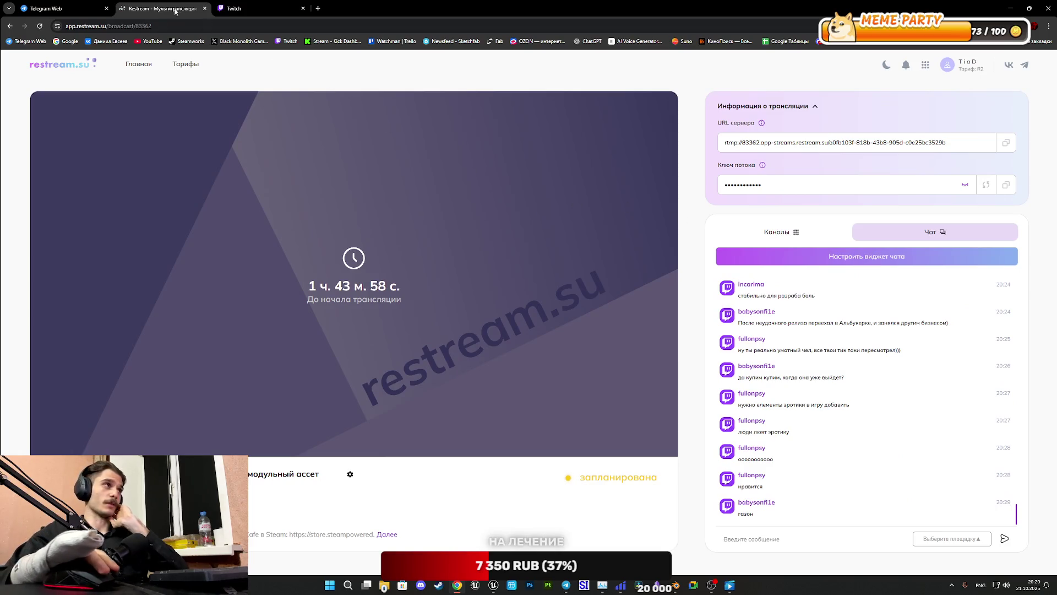
click(60, 9)
click(160, 8)
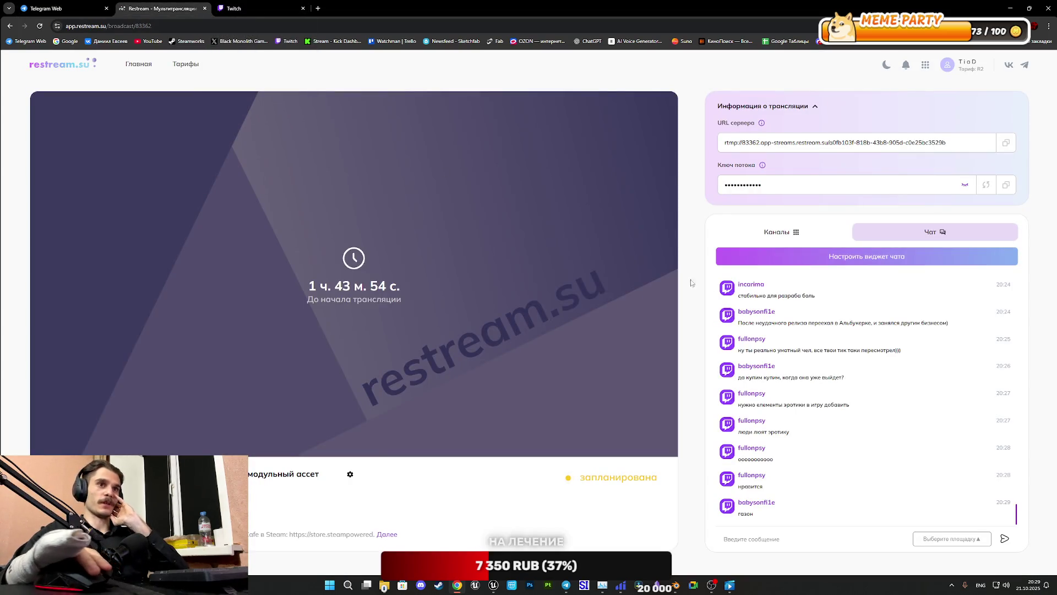
click(248, 8)
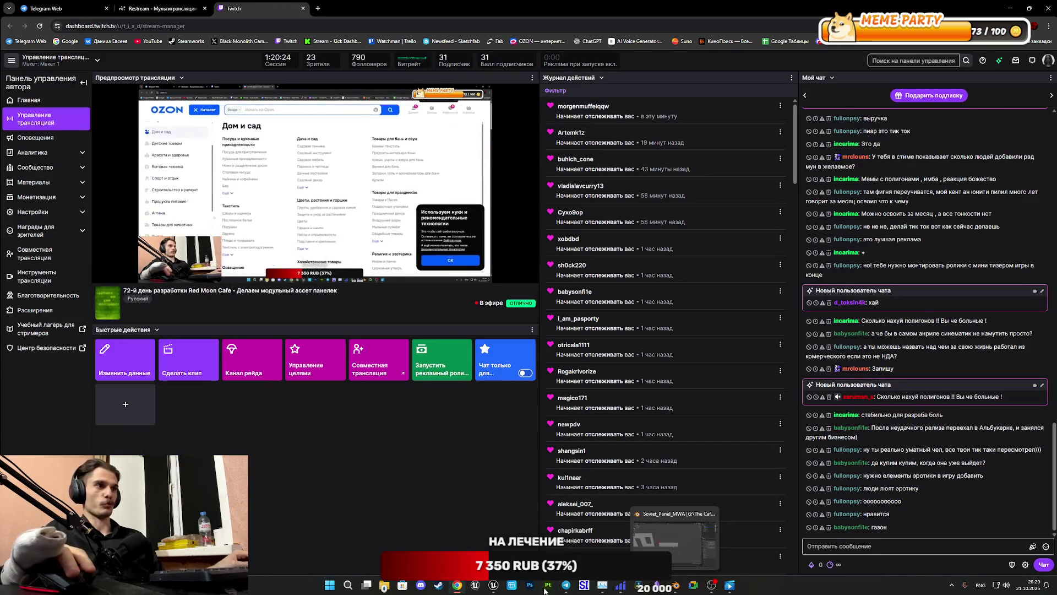
mouse_move(494, 585)
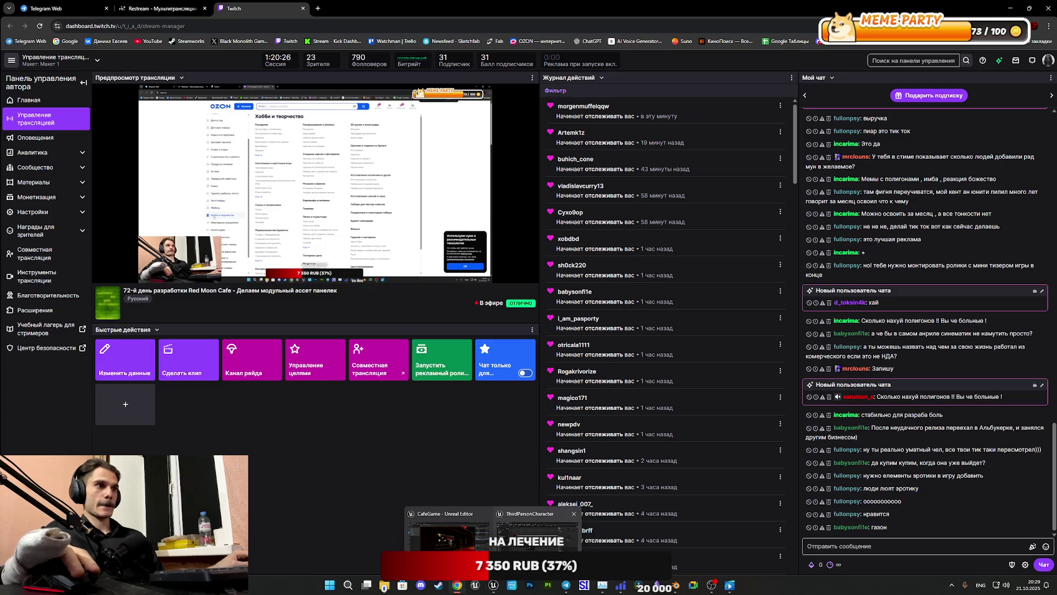
click(681, 588)
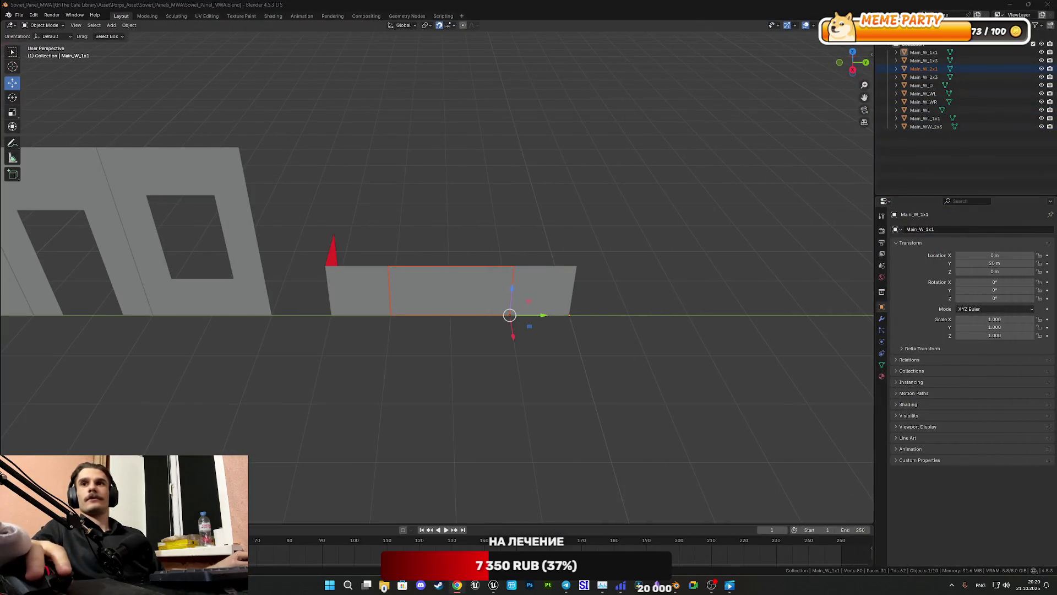
Step: Deselect the Main_W_1x1 panel and save the .blend file with Ctrl+S
scroll(428, 423, up, 1)
scroll(428, 423, up, 2)
click(455, 413)
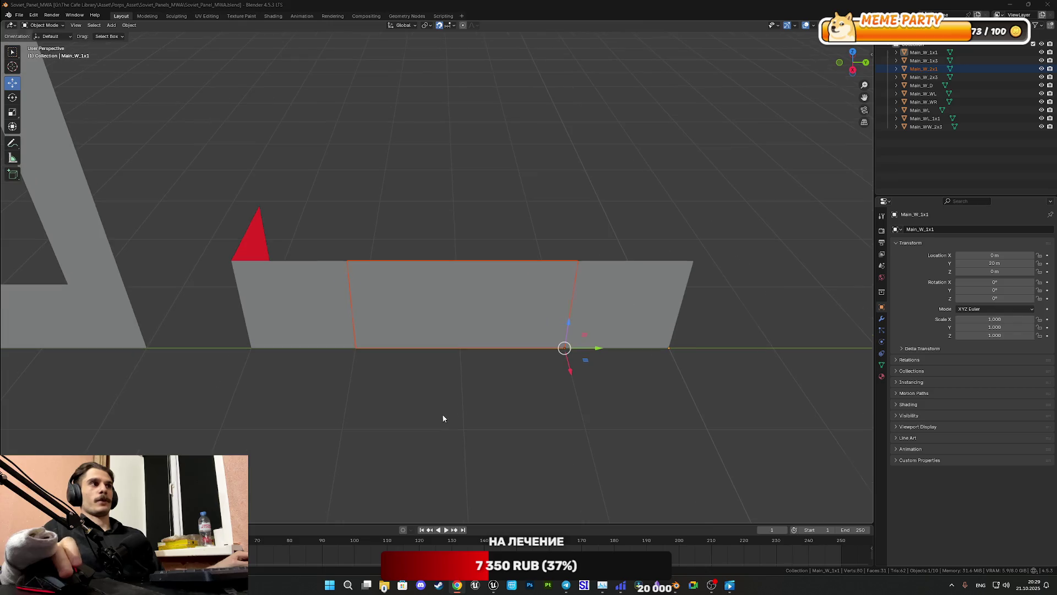
key(ctrl+s)
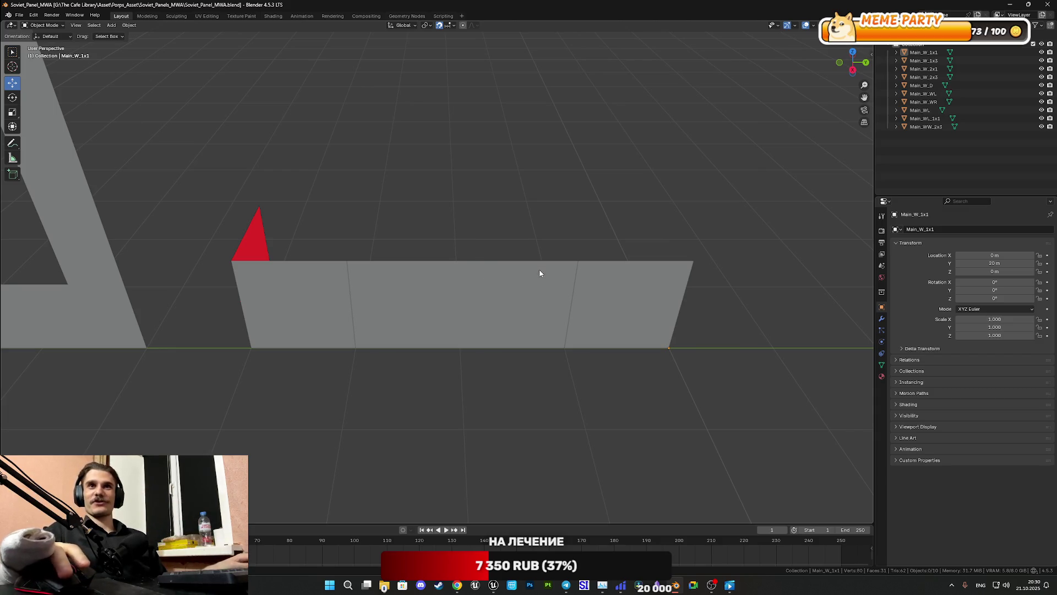
scroll(463, 310, down, 3)
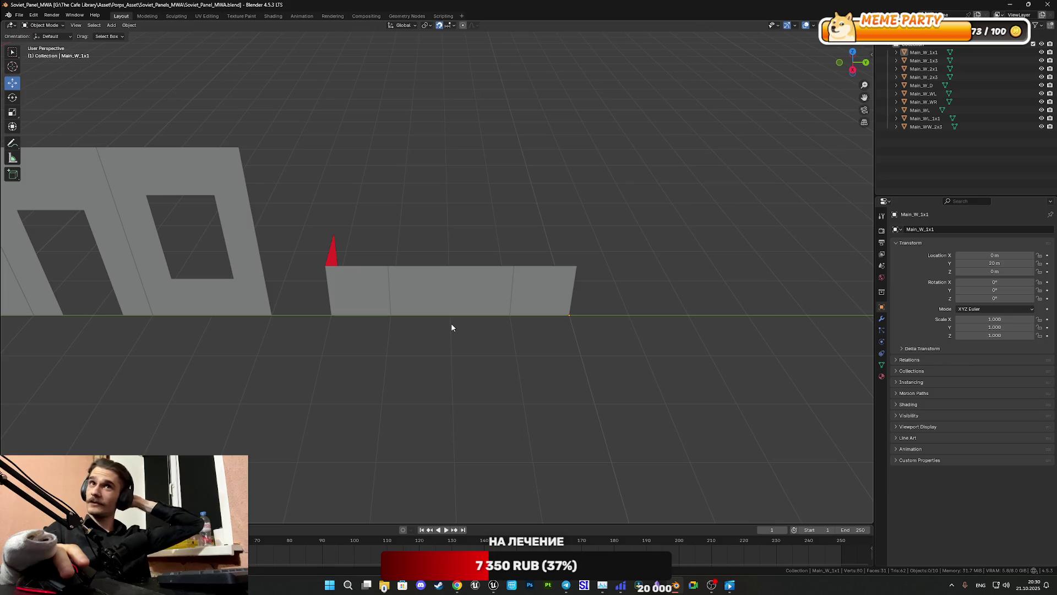
scroll(488, 298, up, 2)
scroll(490, 296, down, 2)
mouse_move(448, 302)
shift+middle_down()
mouse_move(545, 325)
mouse_move(732, 333)
shift+middle_up()
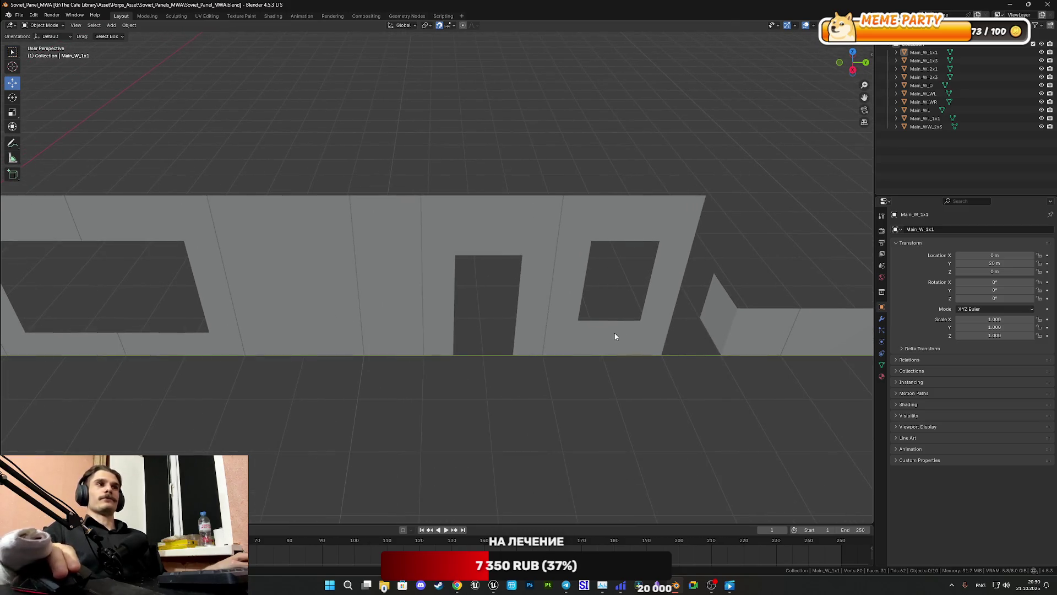
scroll(616, 335, up, 3)
shift+middle_drag(616, 334, 785, 339)
scroll(470, 306, down, 4)
scroll(470, 307, up, 4)
shift+middle_drag(470, 306, 317, 297)
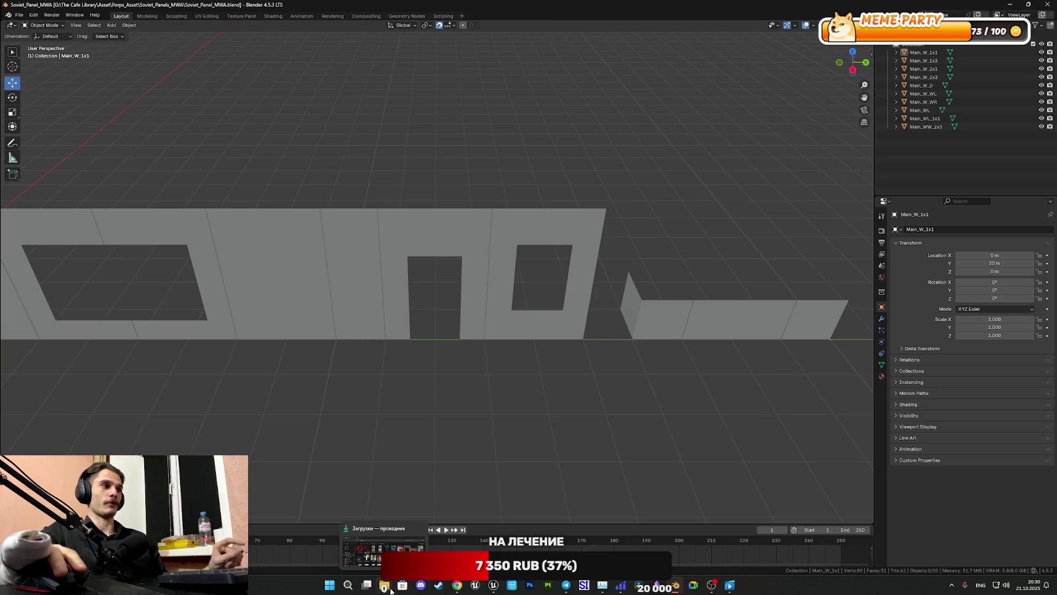
mouse_move(384, 550)
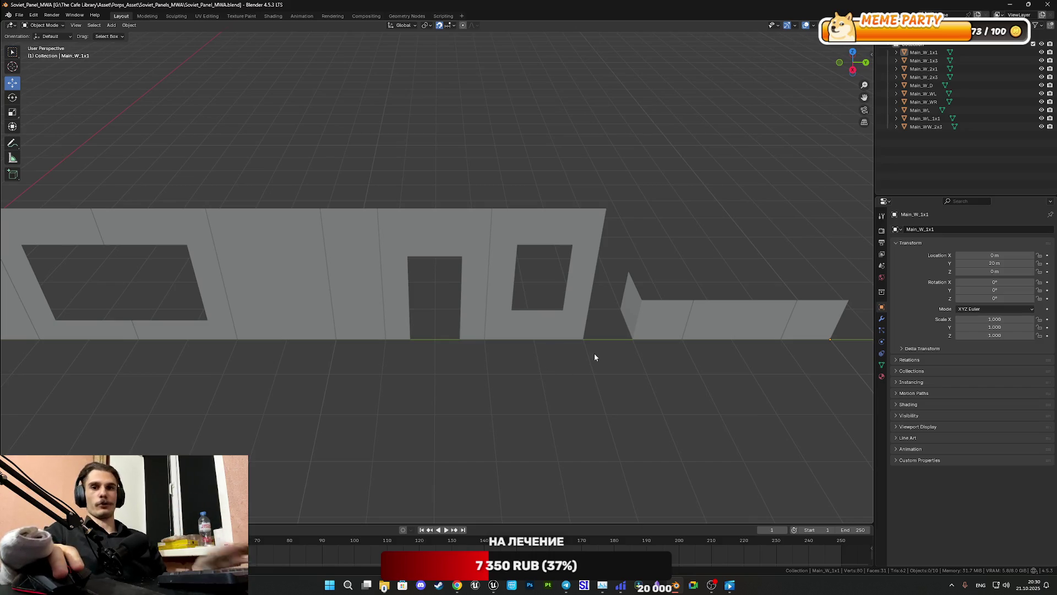
shift+middle_drag(674, 378, 458, 388)
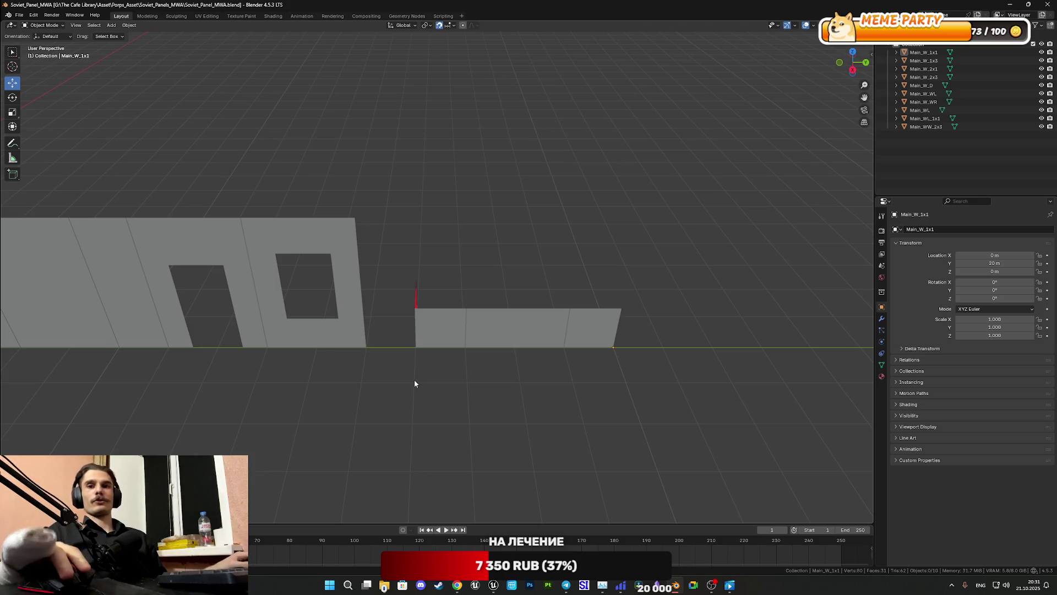
mouse_move(454, 320)
middle_down()
mouse_move(441, 288)
mouse_move(619, 293)
middle_up()
mouse_move(521, 305)
shift+middle_down()
mouse_move(595, 295)
mouse_move(407, 318)
shift+middle_up()
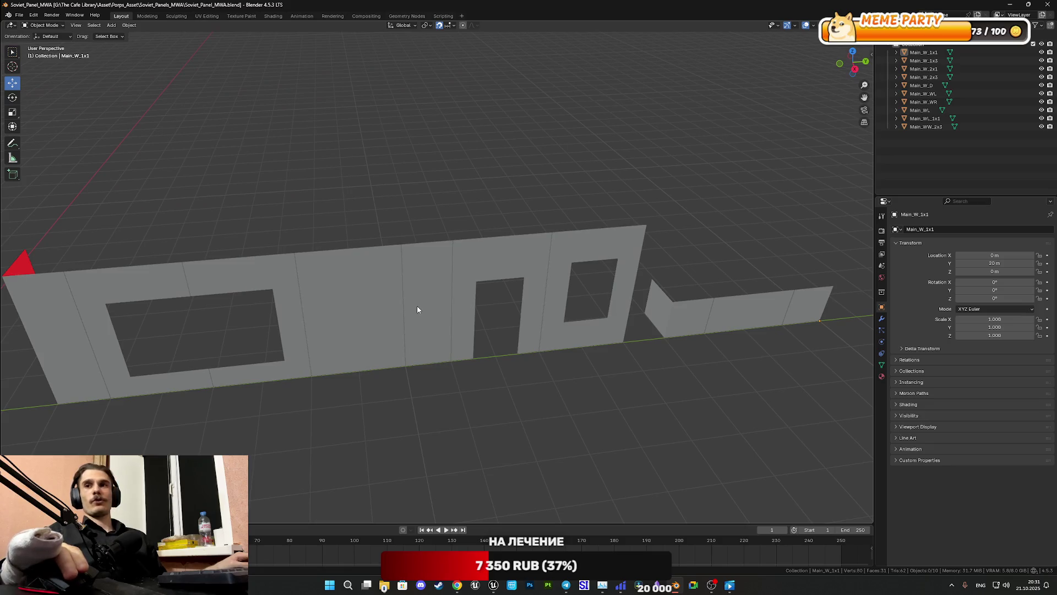
middle_drag(541, 311, 522, 309)
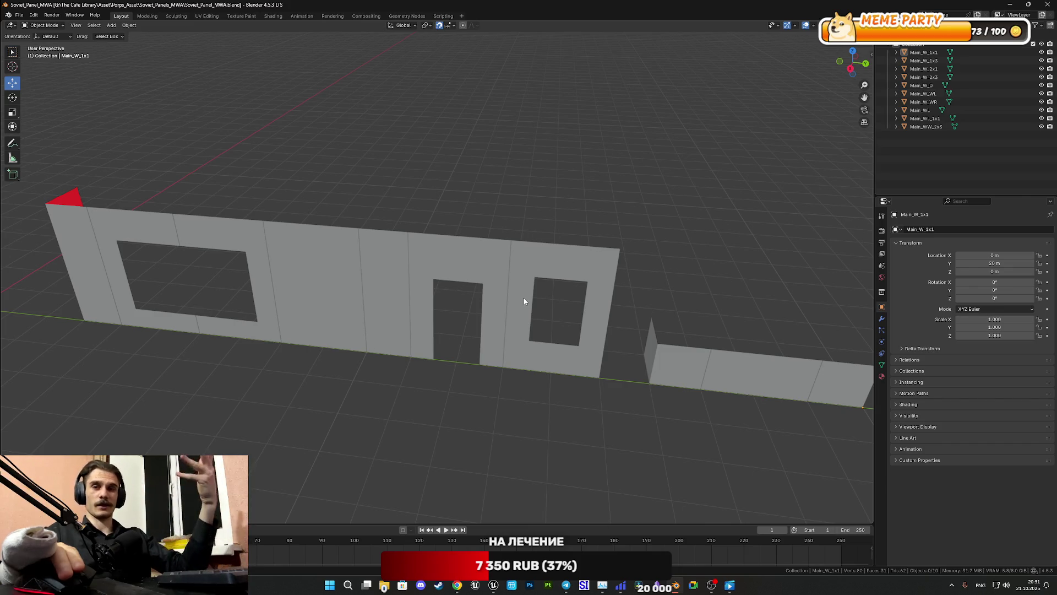
mouse_move(526, 295)
middle_down()
mouse_move(554, 285)
mouse_move(540, 301)
mouse_move(679, 311)
middle_up()
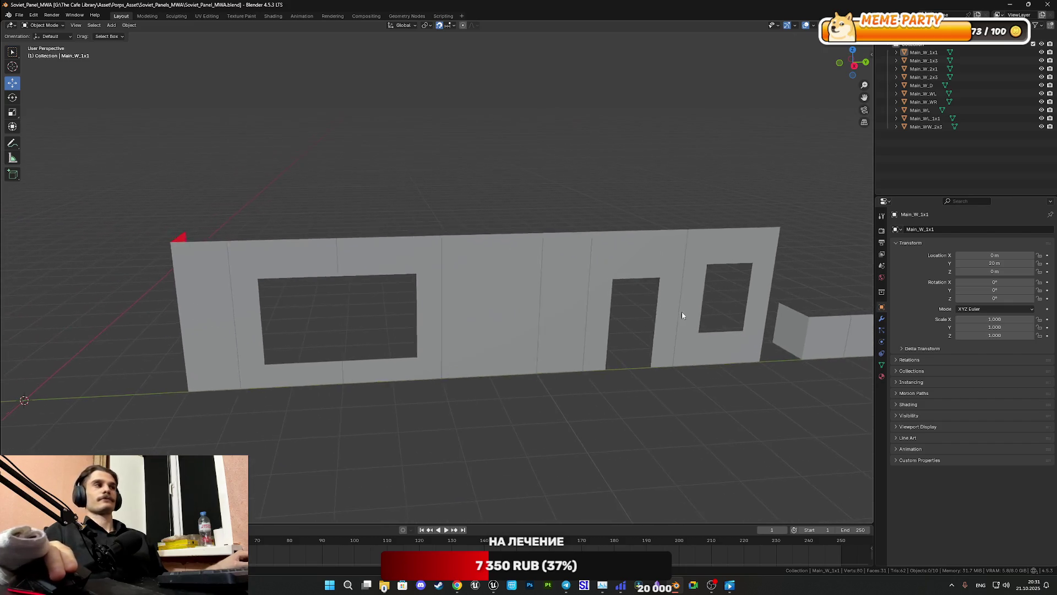
mouse_move(615, 329)
middle_down()
mouse_move(644, 323)
mouse_move(606, 347)
mouse_move(604, 328)
middle_up()
click(604, 329)
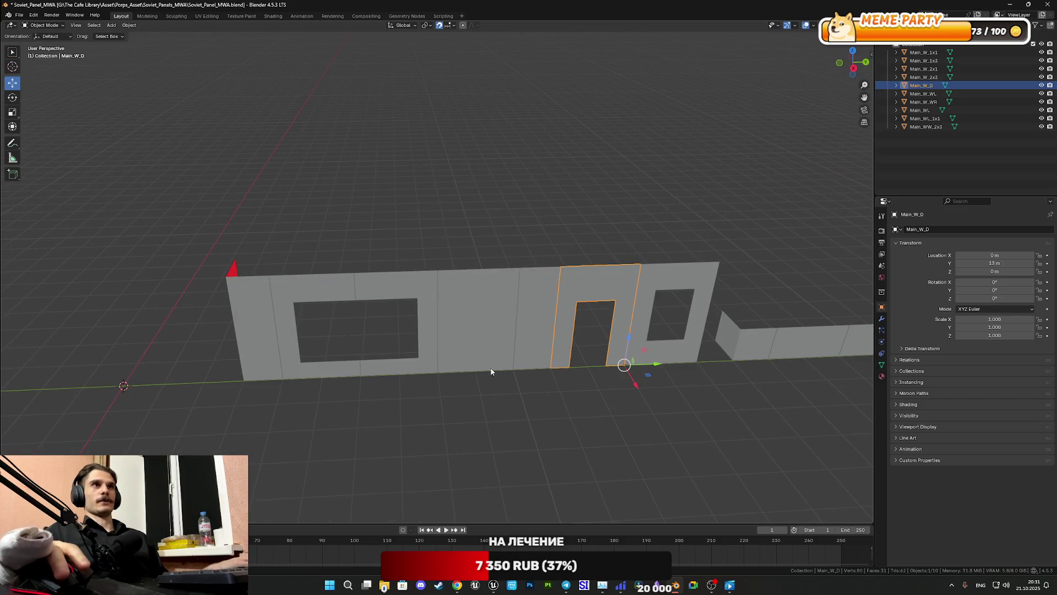
mouse_move(450, 338)
middle_down()
mouse_move(529, 323)
mouse_move(480, 350)
middle_up()
mouse_move(566, 584)
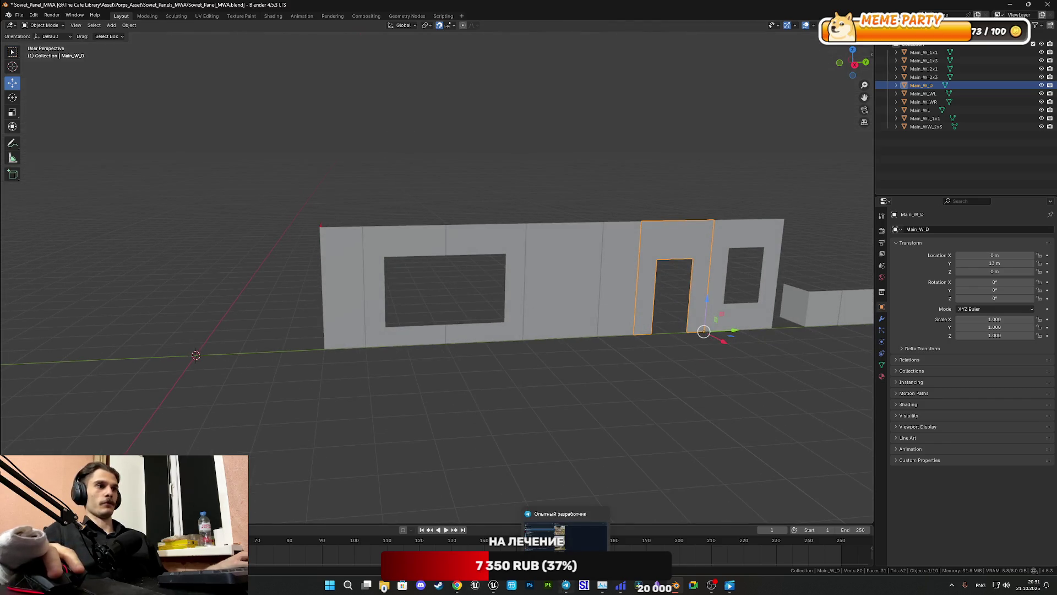
click(565, 532)
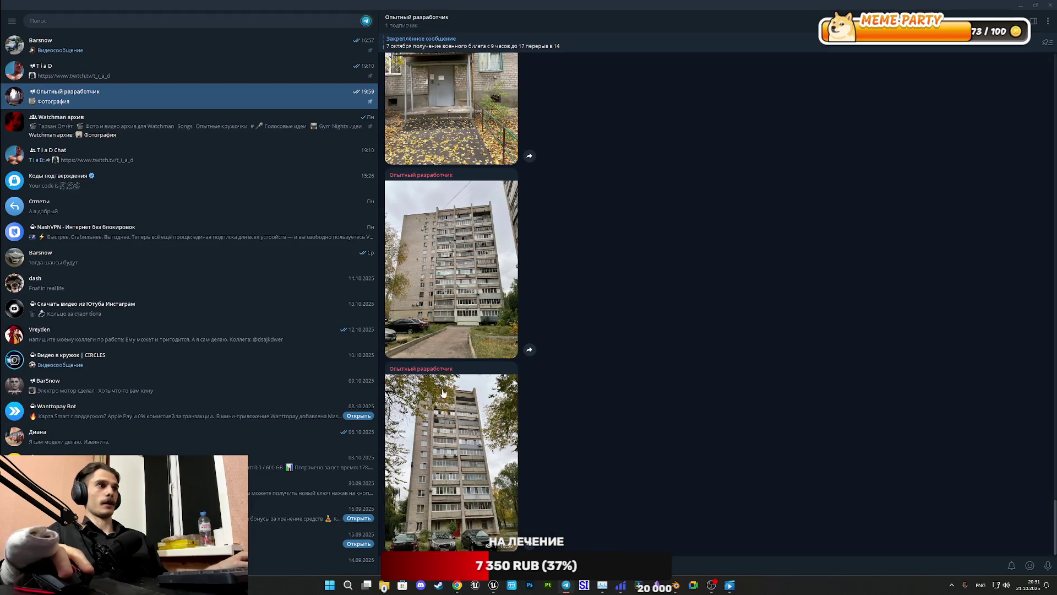
click(448, 423)
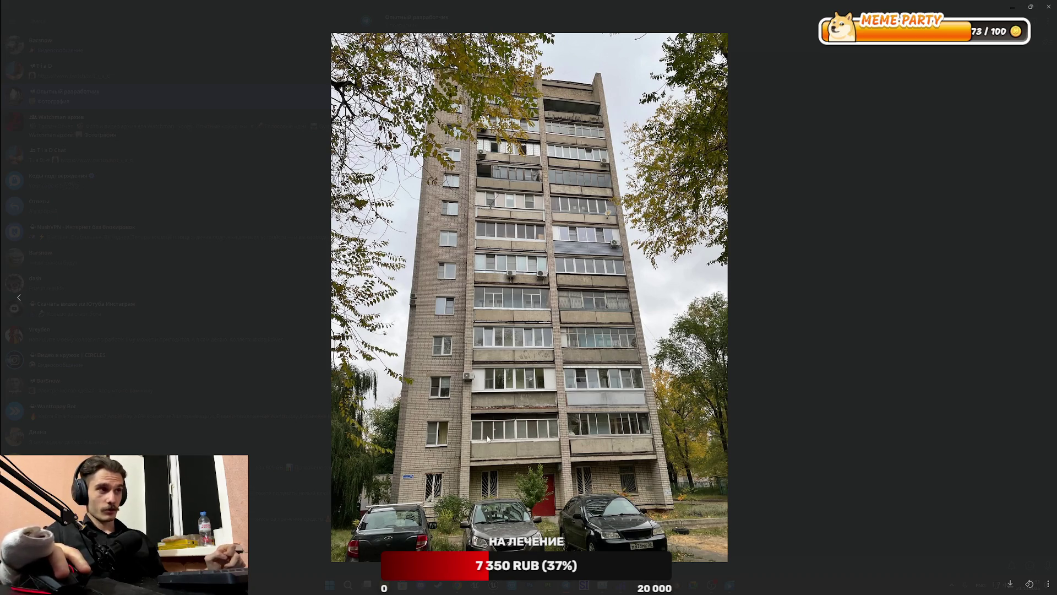
key(Escape)
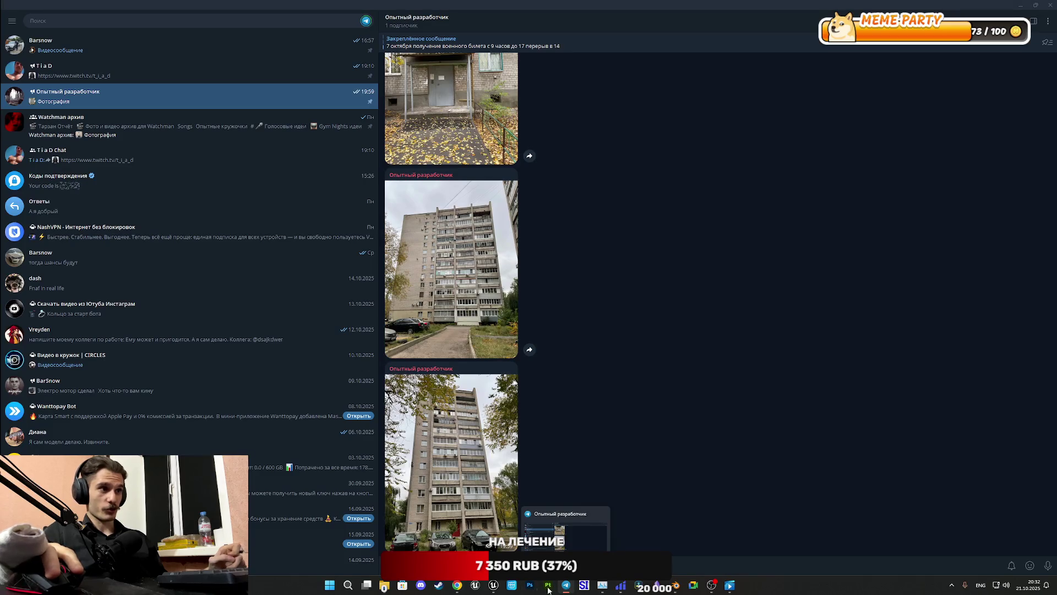
click(679, 588)
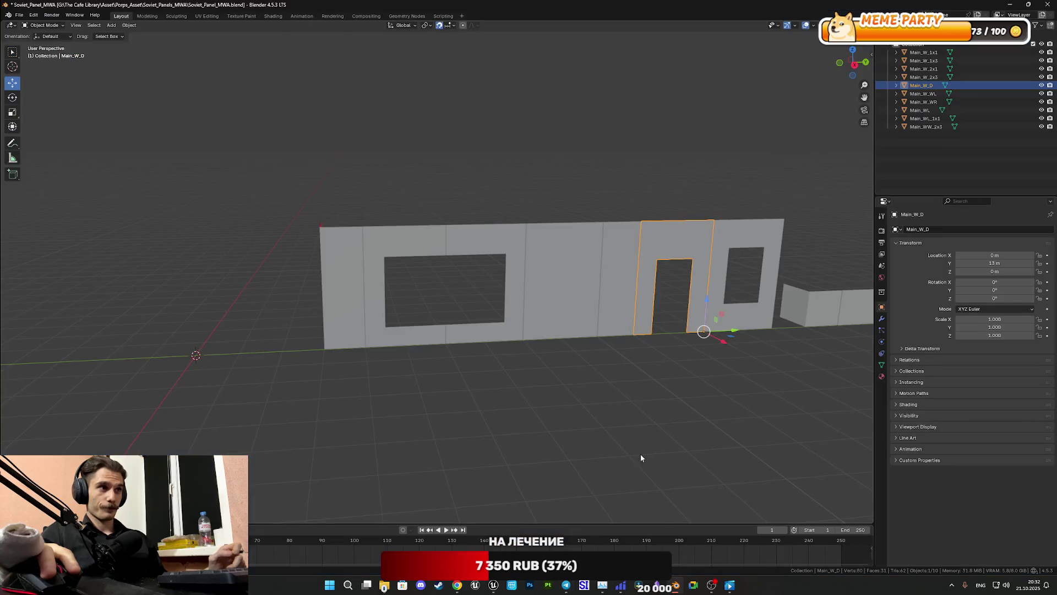
Step: Select Main_W_WL, Main_W_WR, then all wall panels and check their meshes in Edit Mode
click(469, 335)
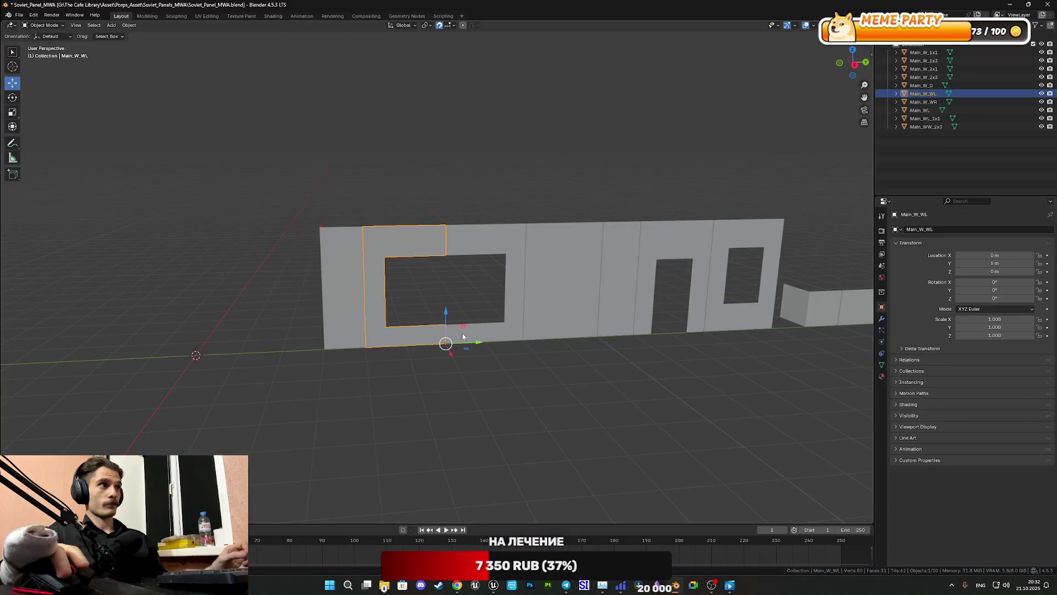
click(492, 336)
middle_drag(518, 338, 497, 342)
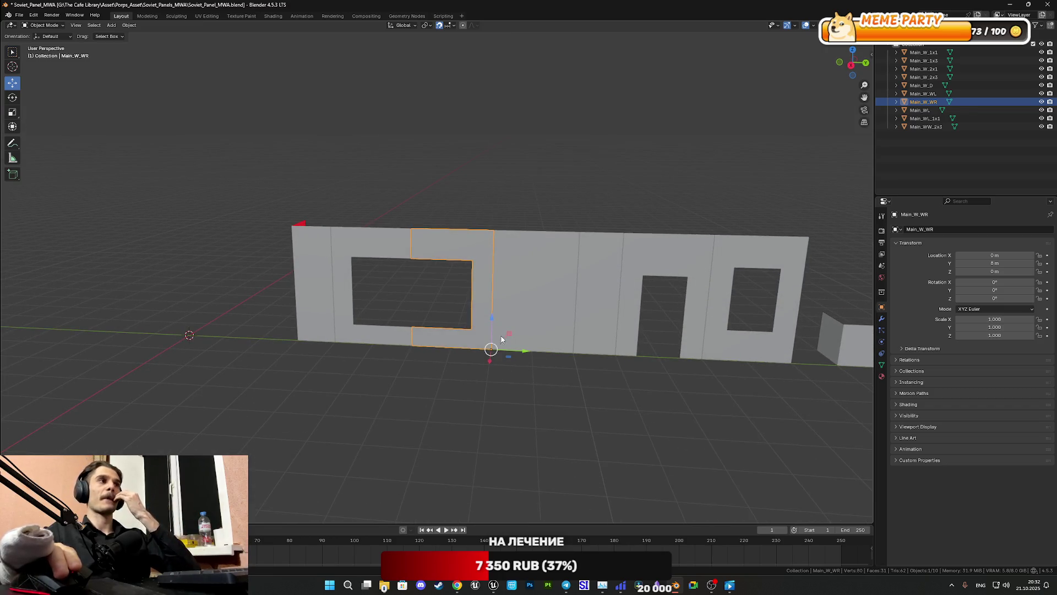
key(a)
key(Tab)
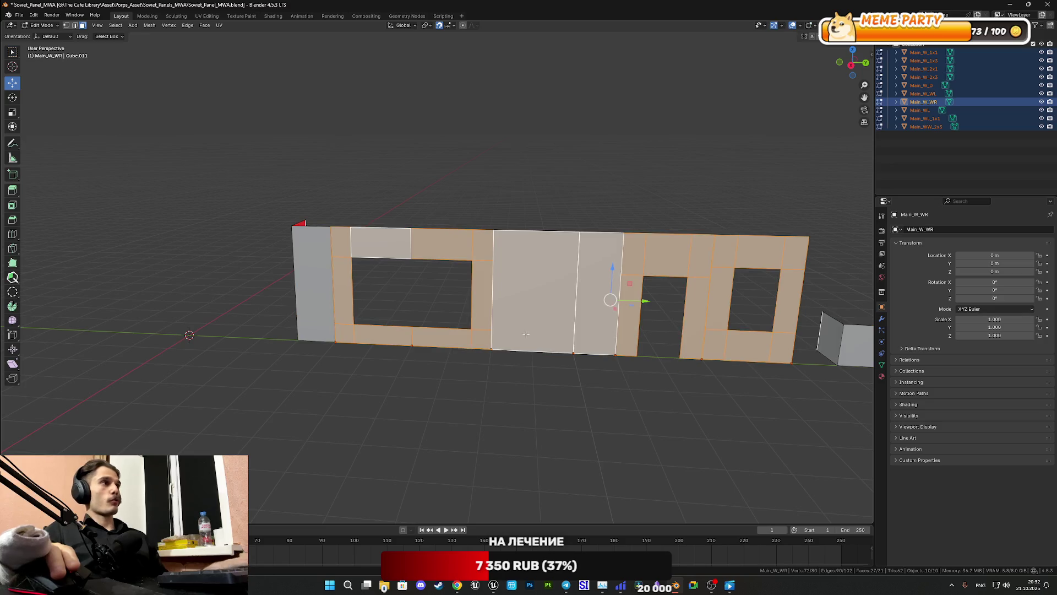
key(Tab)
Step: Save Soviet_Panel_MWA with Ctrl+S and switch to the UV Editing workspace
scroll(637, 334, down, 3)
mouse_move(637, 334)
shift+middle_down()
mouse_move(599, 359)
mouse_move(547, 367)
shift+middle_up()
scroll(572, 365, up, 2)
key(ctrl+s)
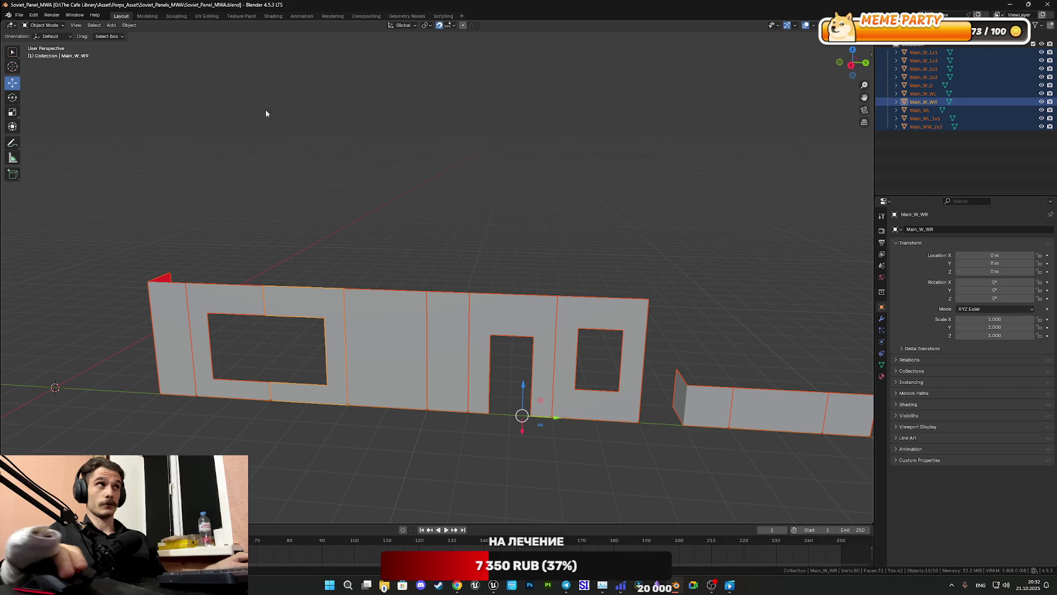
click(207, 15)
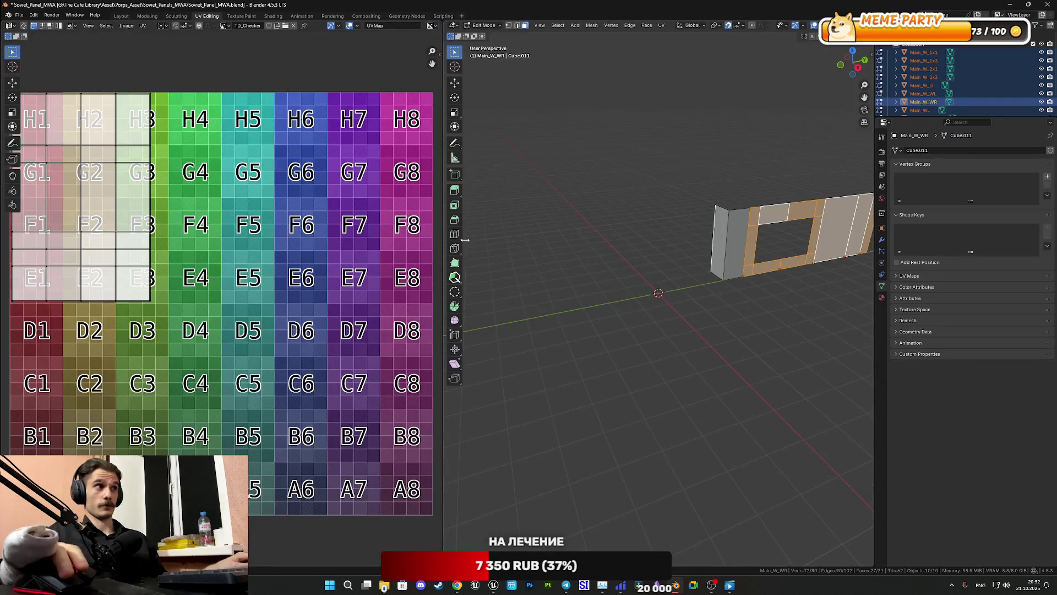
Step: In UV Editing, select all wall faces, frame them, and inspect the checker map
scroll(171, 292, down, 3)
scroll(171, 292, up, 2)
key(a)
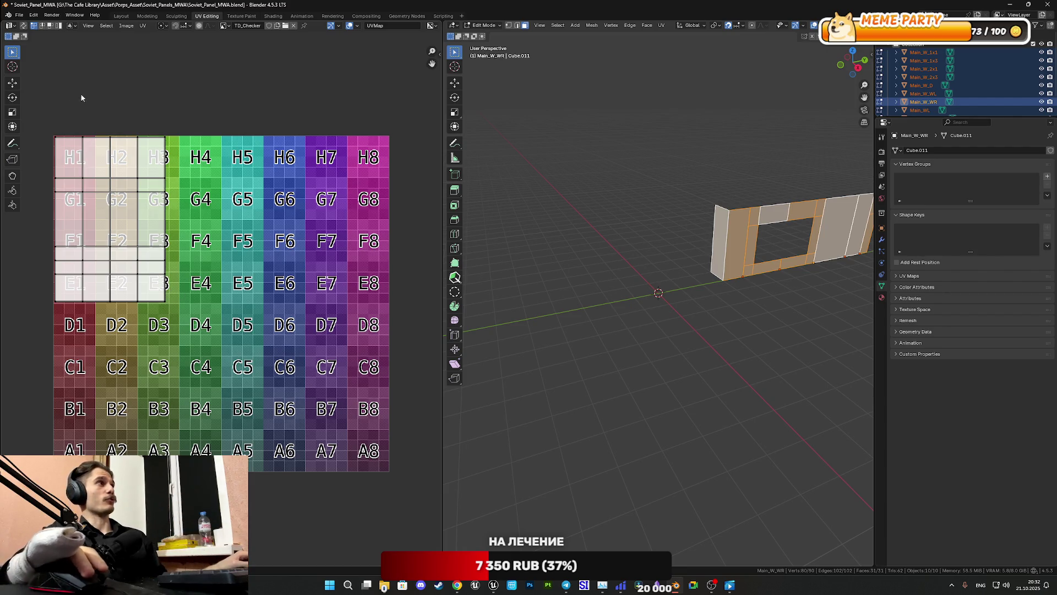
click(13, 83)
key(KP_Decimal)
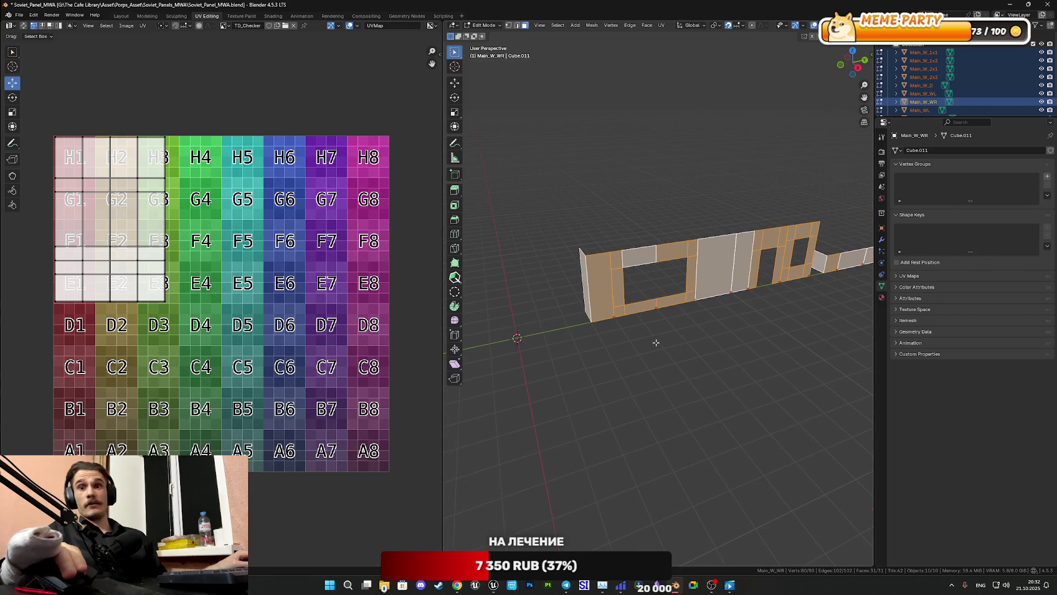
mouse_move(641, 349)
middle_down()
mouse_move(738, 391)
mouse_move(645, 398)
middle_up()
scroll(323, 384, down, 1)
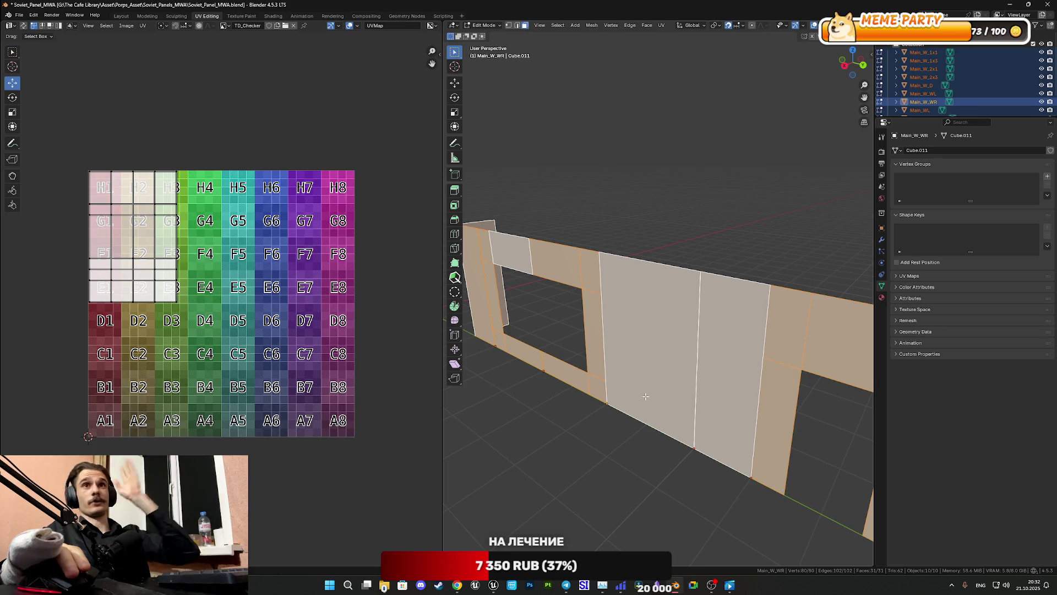
mouse_move(647, 388)
middle_down()
mouse_move(678, 361)
mouse_move(703, 361)
mouse_move(751, 333)
mouse_move(614, 344)
middle_up()
key(Tab)
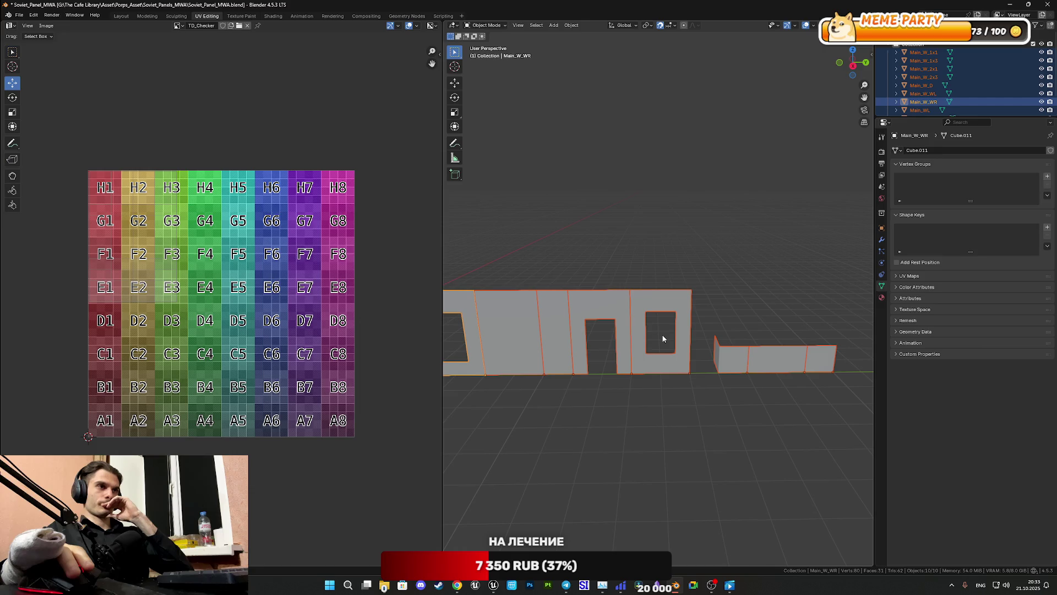
Step: Select the window wall panel Main_WW_2x3, then bring Telegram to the front
click(678, 420)
click(663, 370)
scroll(925, 99, down, 2)
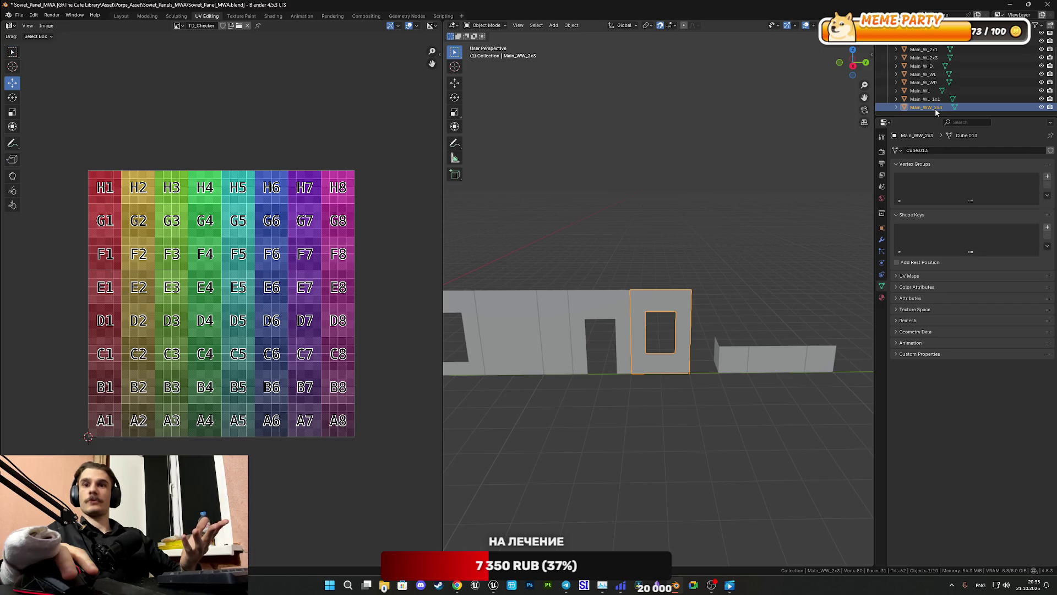
mouse_move(457, 585)
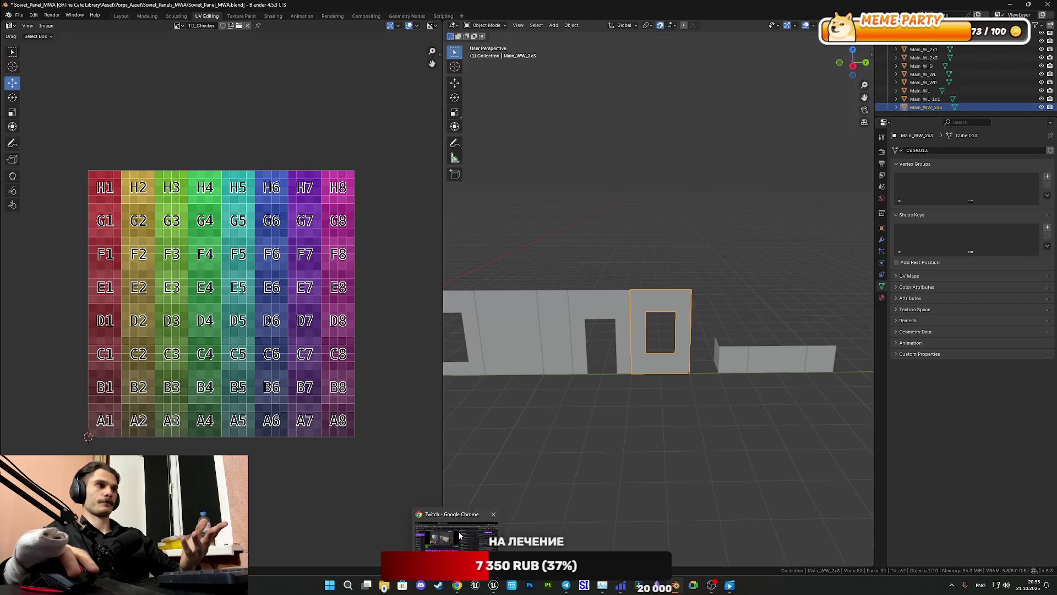
mouse_move(459, 536)
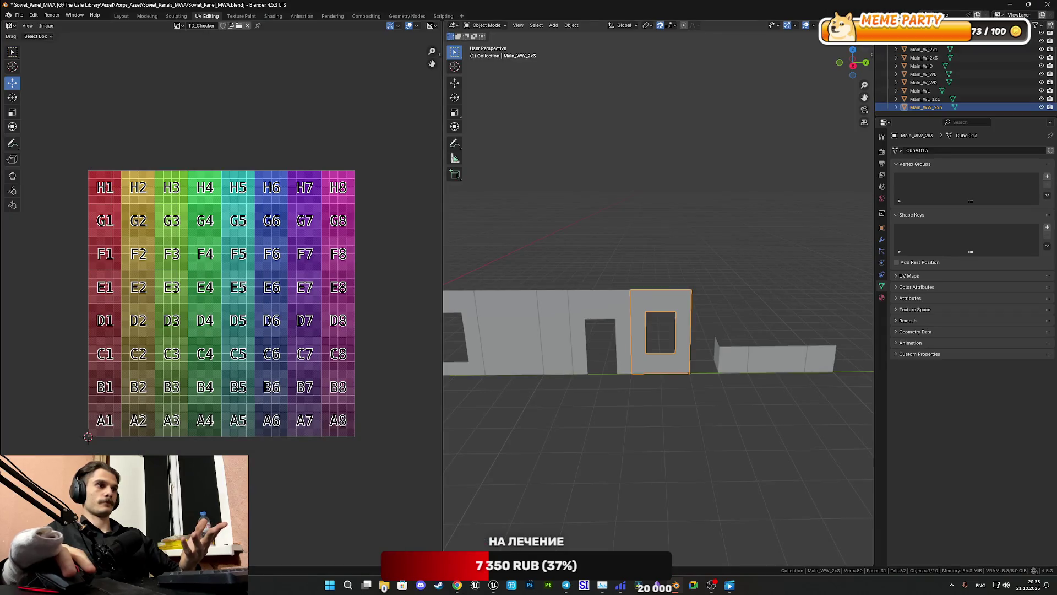
click(566, 585)
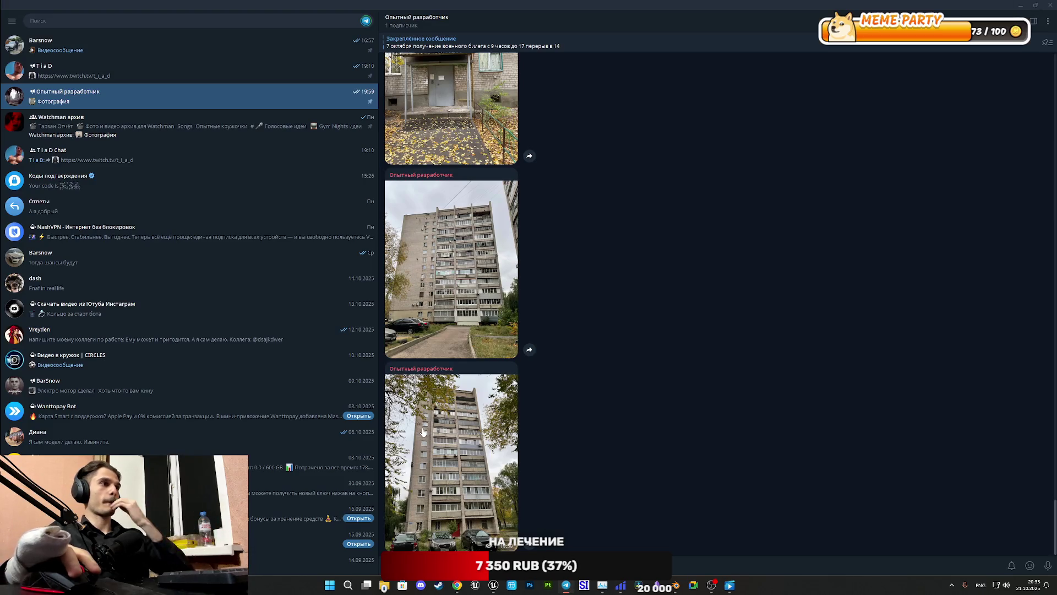
click(464, 307)
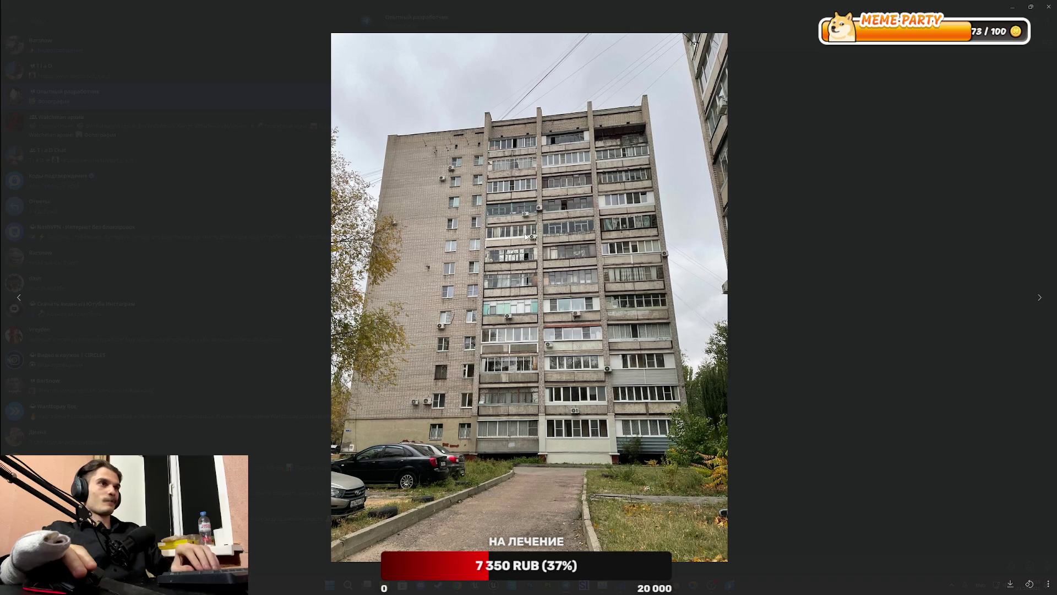
key(Right)
key(Left)
key(Right)
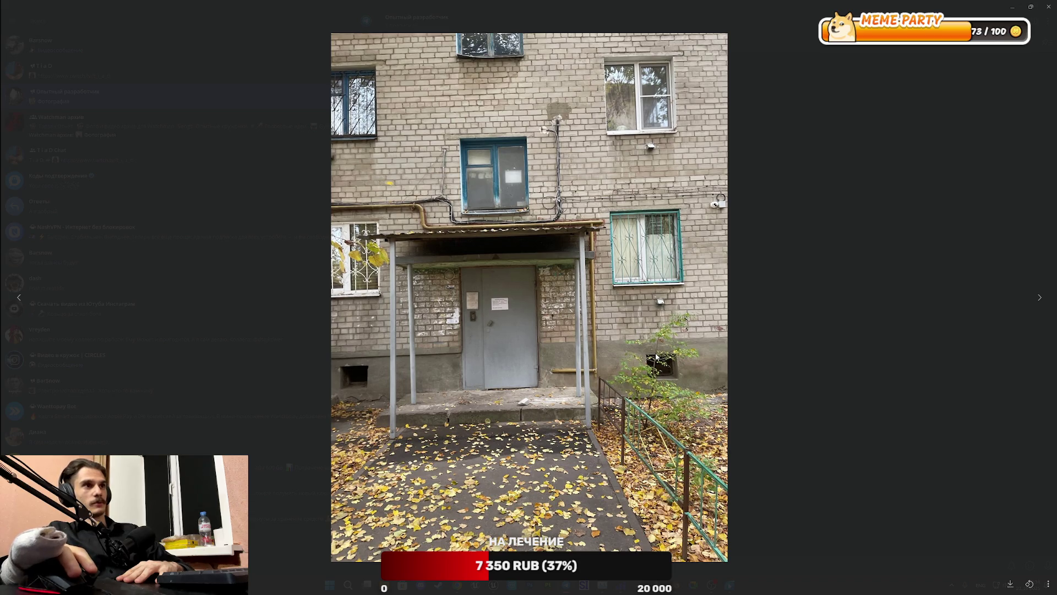
click(835, 355)
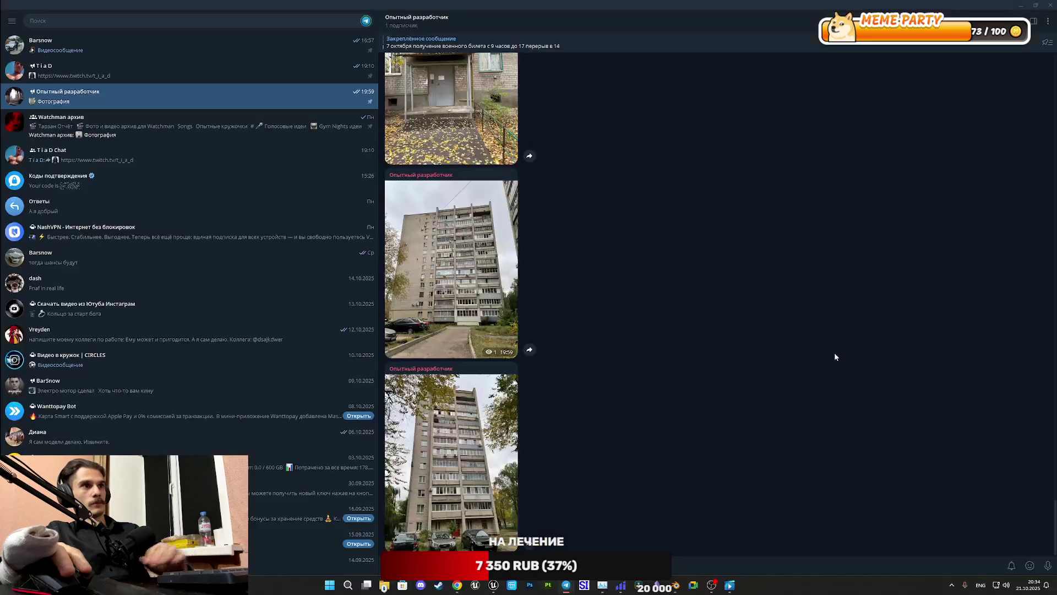
Step: View four building photos in the Telegram channel, enlarging and closing each
click(492, 331)
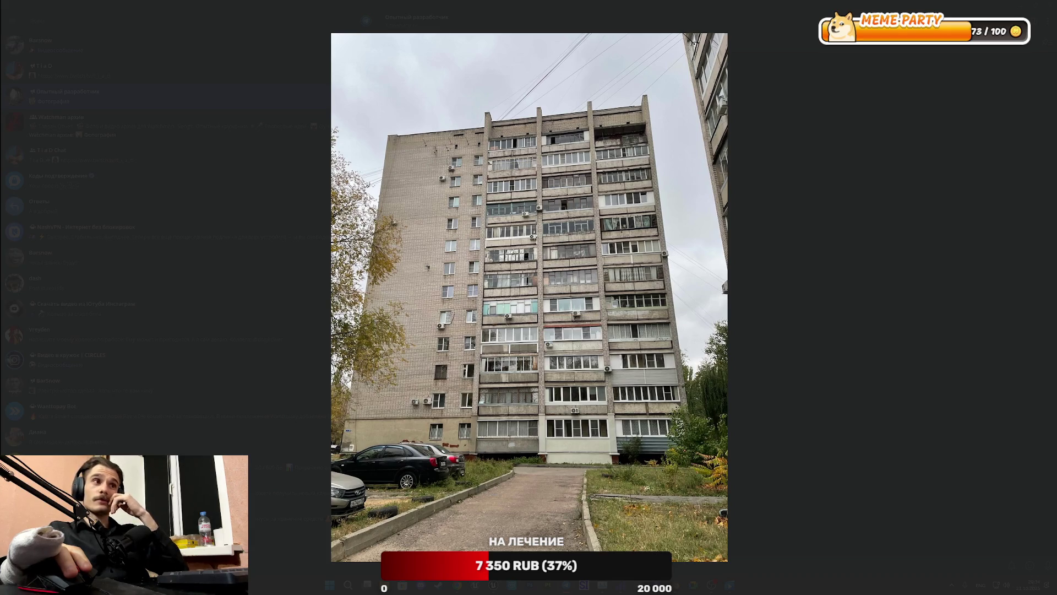
click(812, 403)
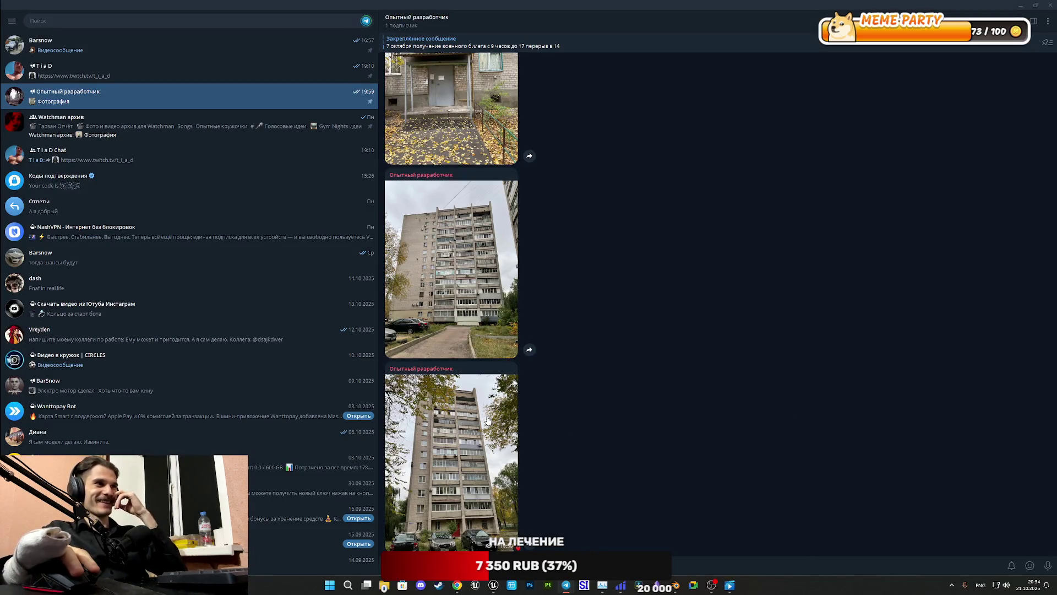
click(487, 419)
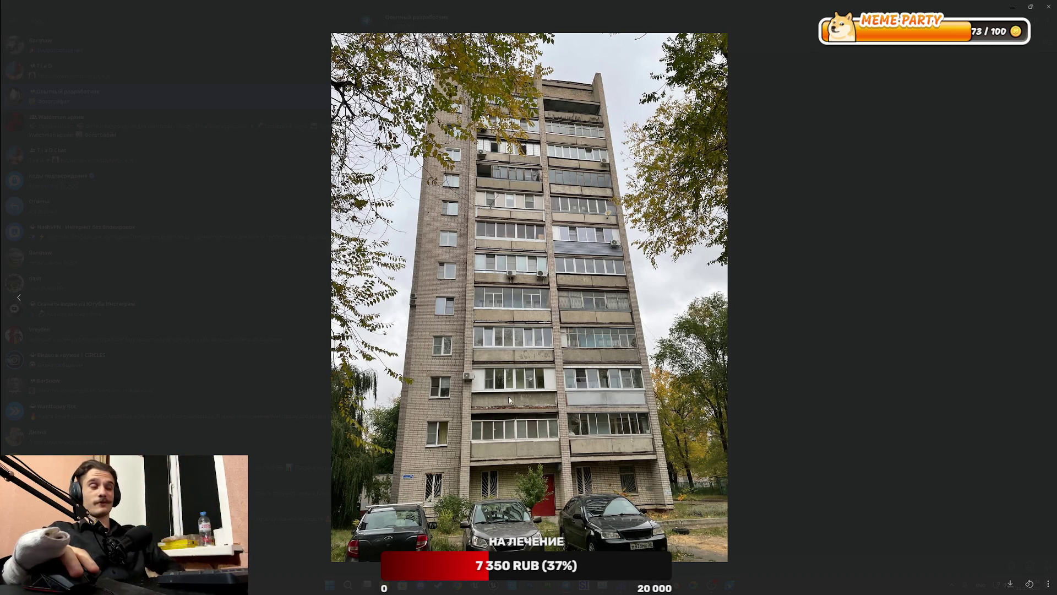
click(780, 401)
click(467, 327)
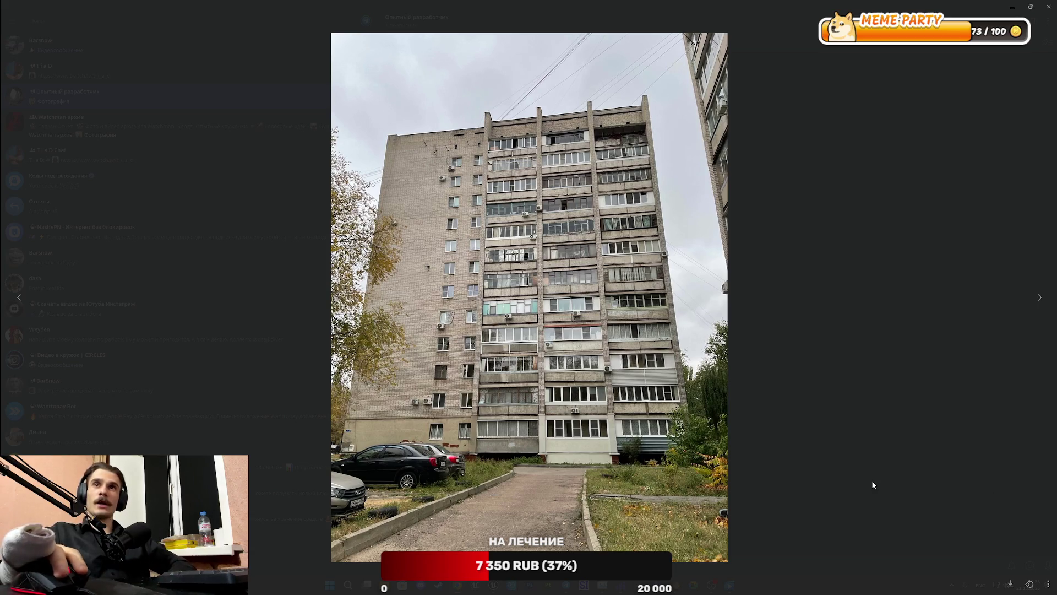
click(847, 467)
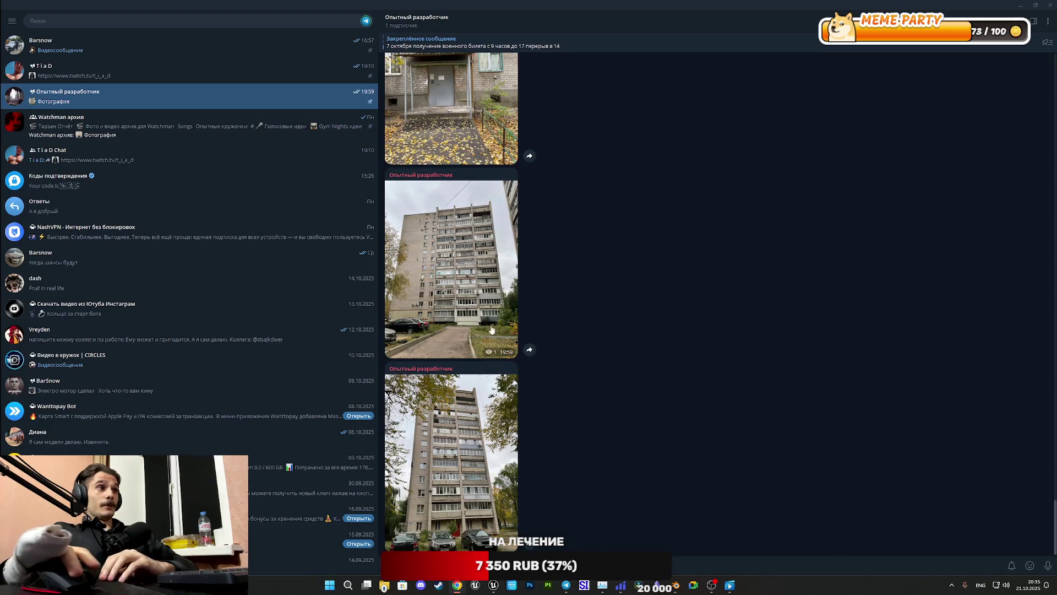
click(464, 139)
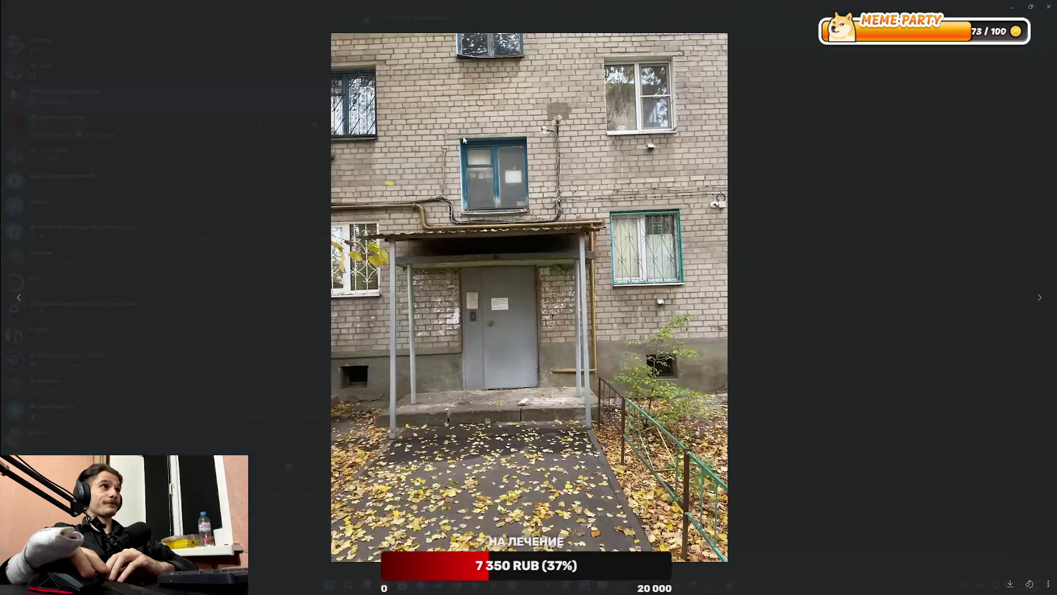
click(504, 591)
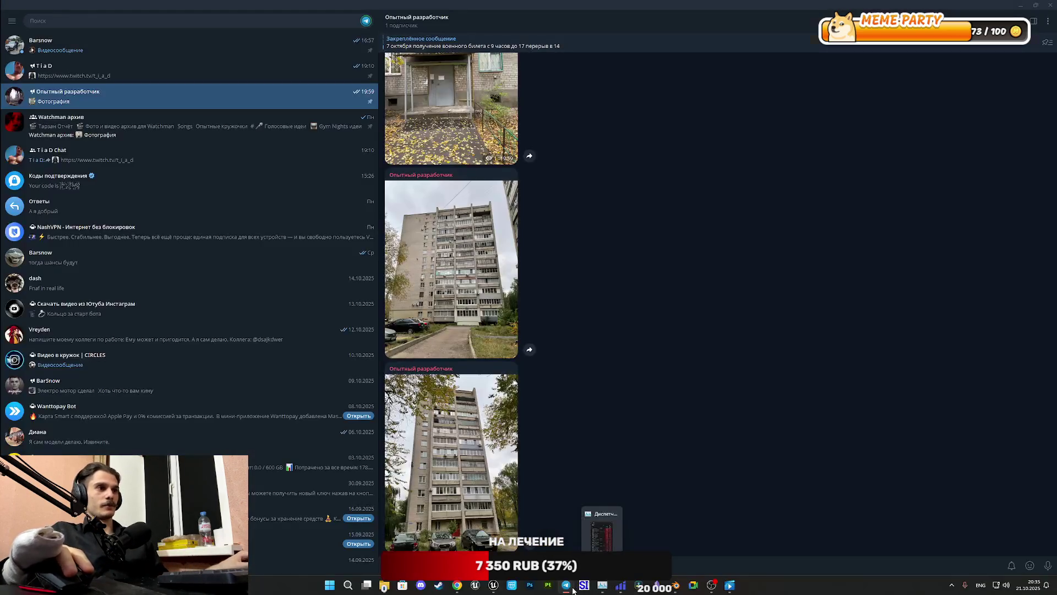
Step: Switch through Unreal Editor and Telegram, then bring Blender to the front
mouse_move(503, 590)
click(537, 528)
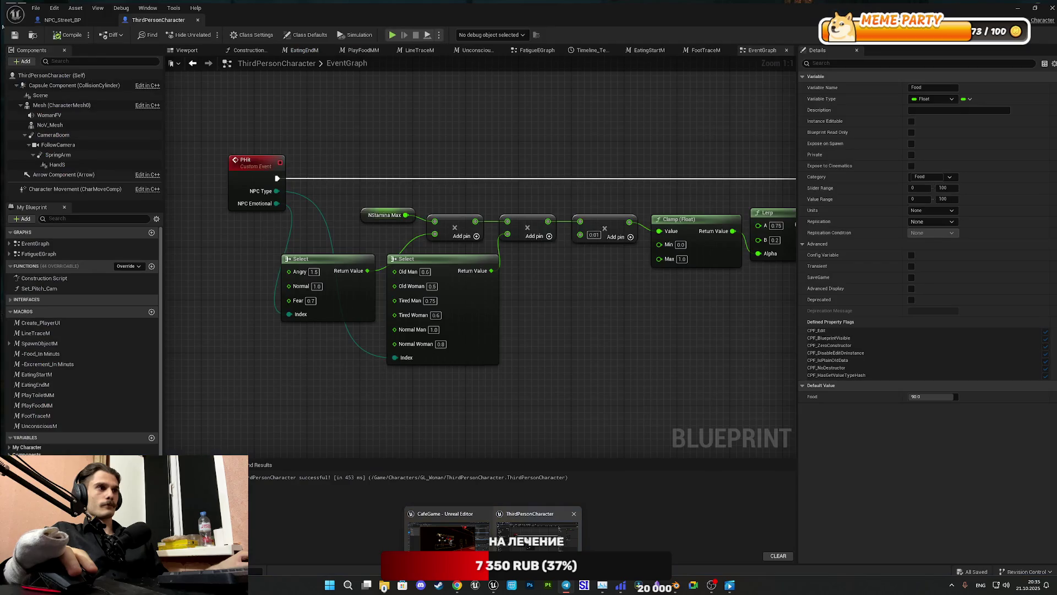
click(566, 585)
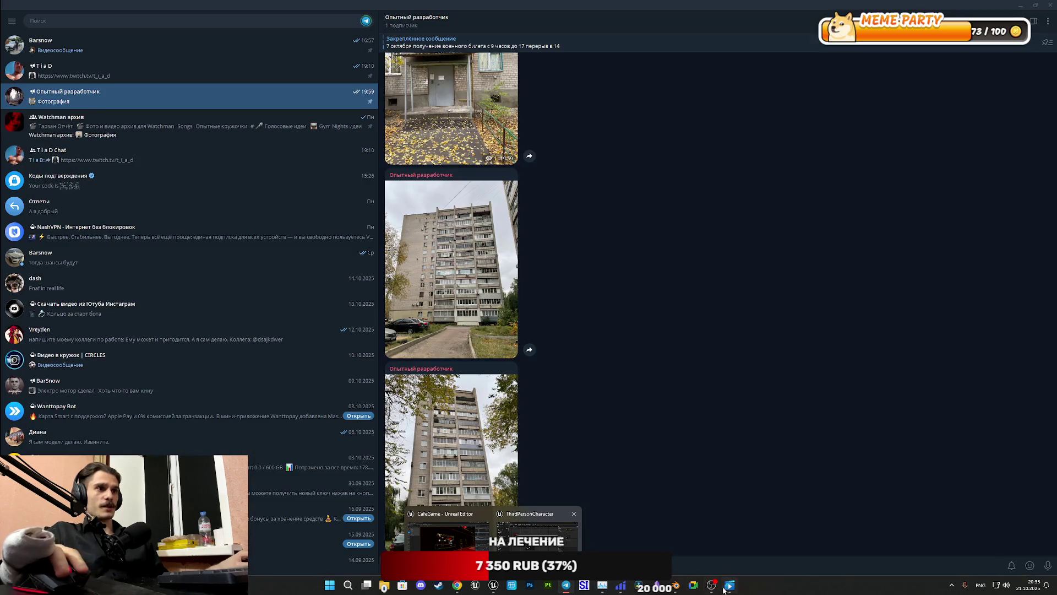
click(677, 587)
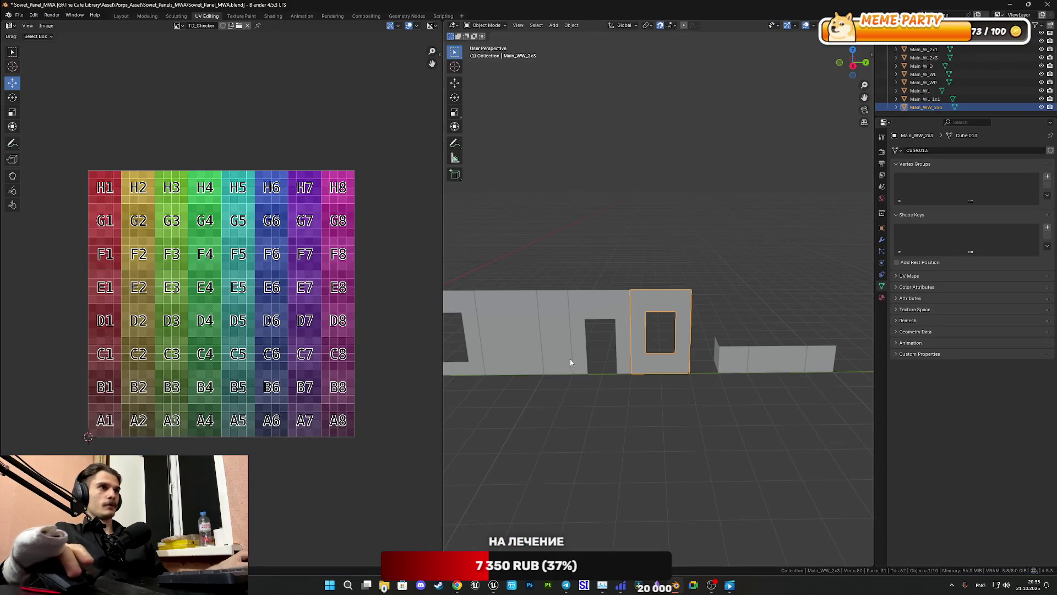
Step: Select the short pieces Main_WL_1x1, Main_W_2x1 and Main_W_1x1 and orbit close to them
shift+middle_drag(558, 360, 686, 373)
scroll(737, 342, down, 3)
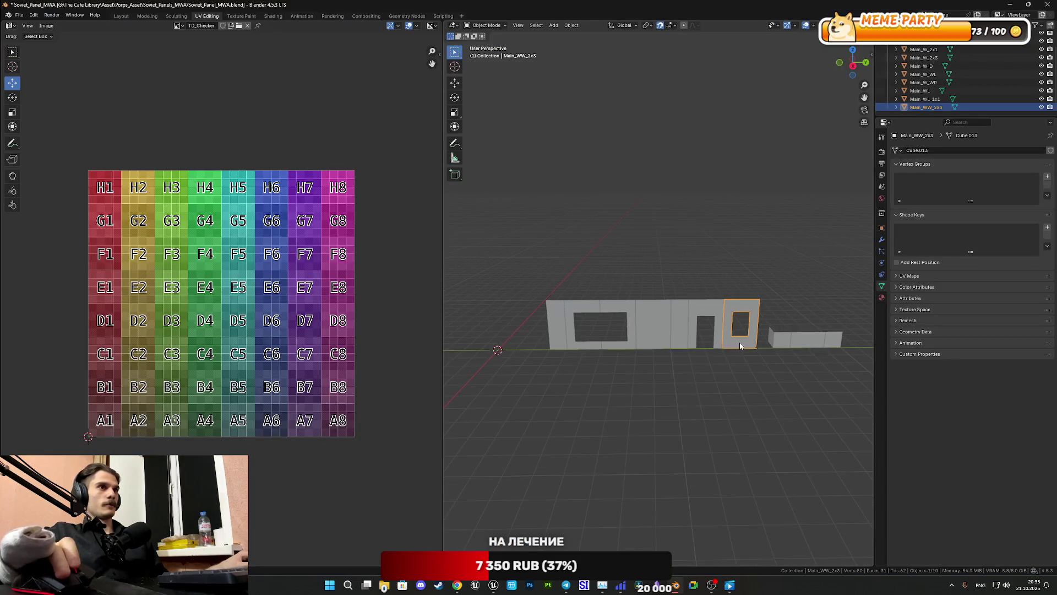
click(789, 343)
shift+middle_drag(792, 341, 618, 350)
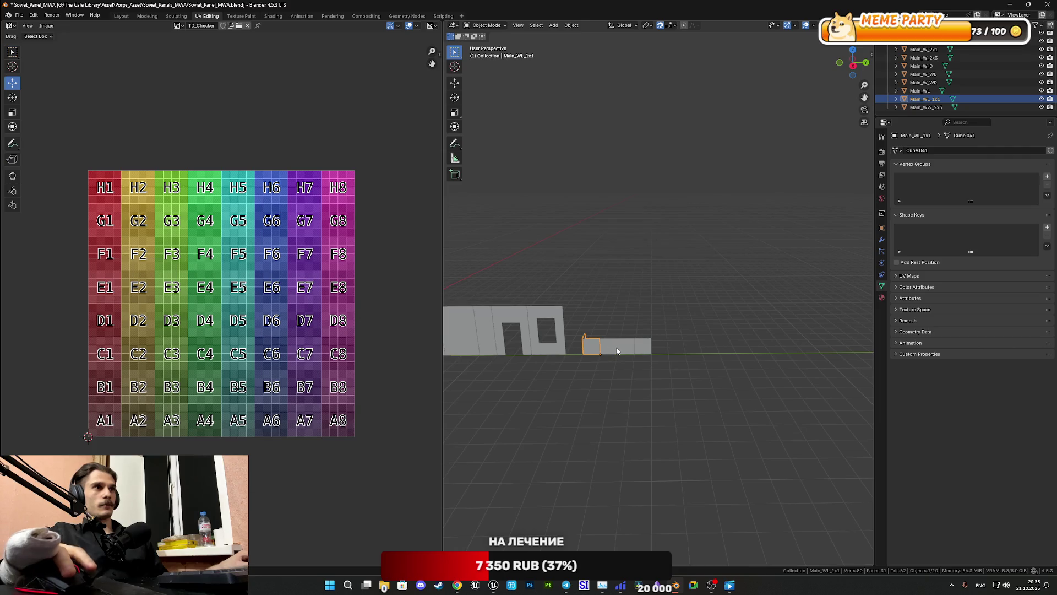
click(618, 350)
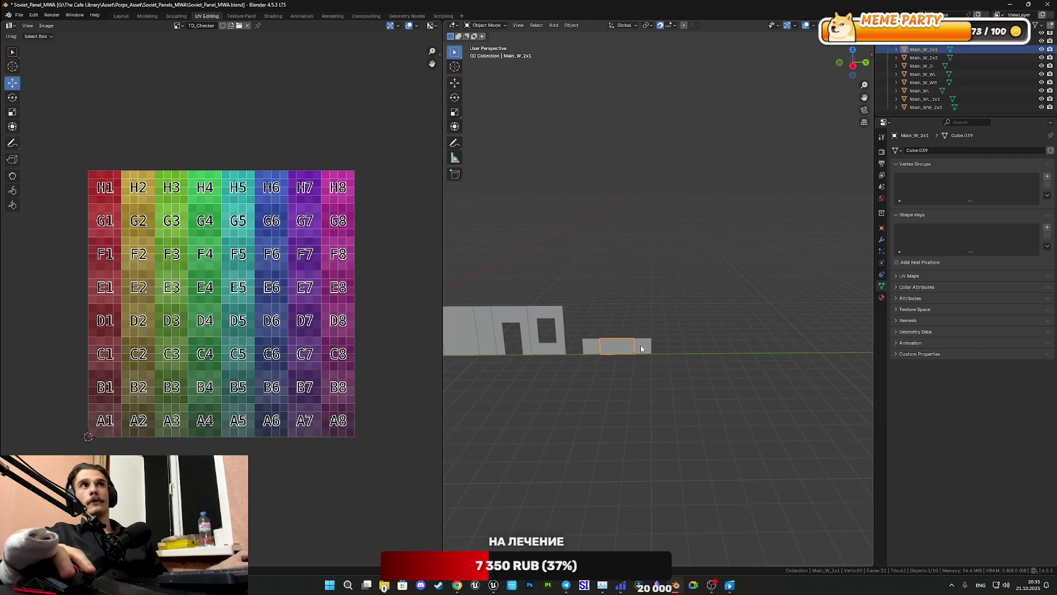
click(641, 349)
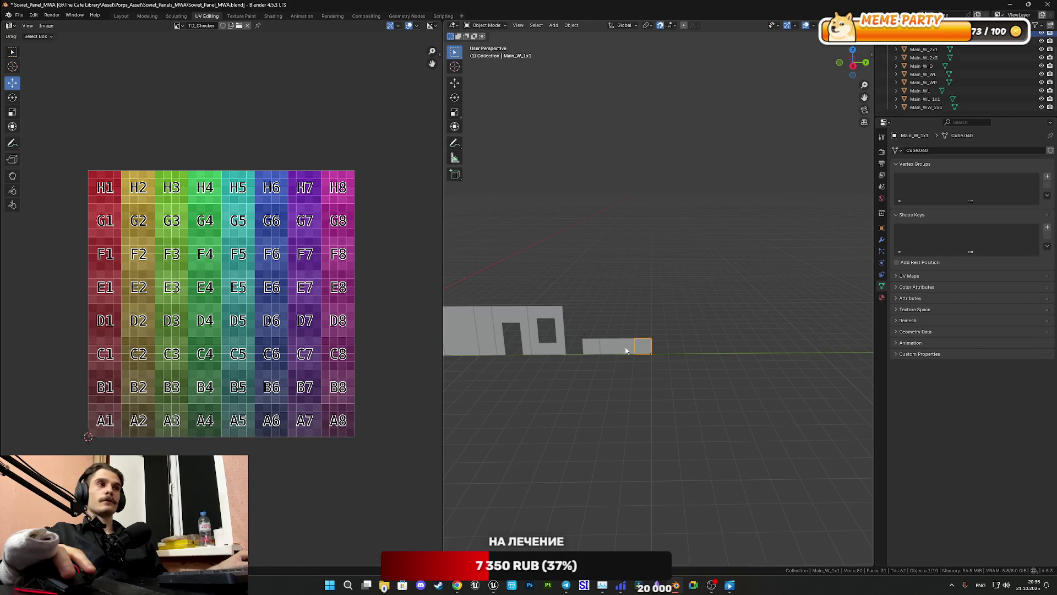
click(591, 352)
shift+click(615, 353)
mouse_move(616, 353)
middle_down()
mouse_move(642, 356)
mouse_move(587, 358)
mouse_move(686, 344)
middle_up()
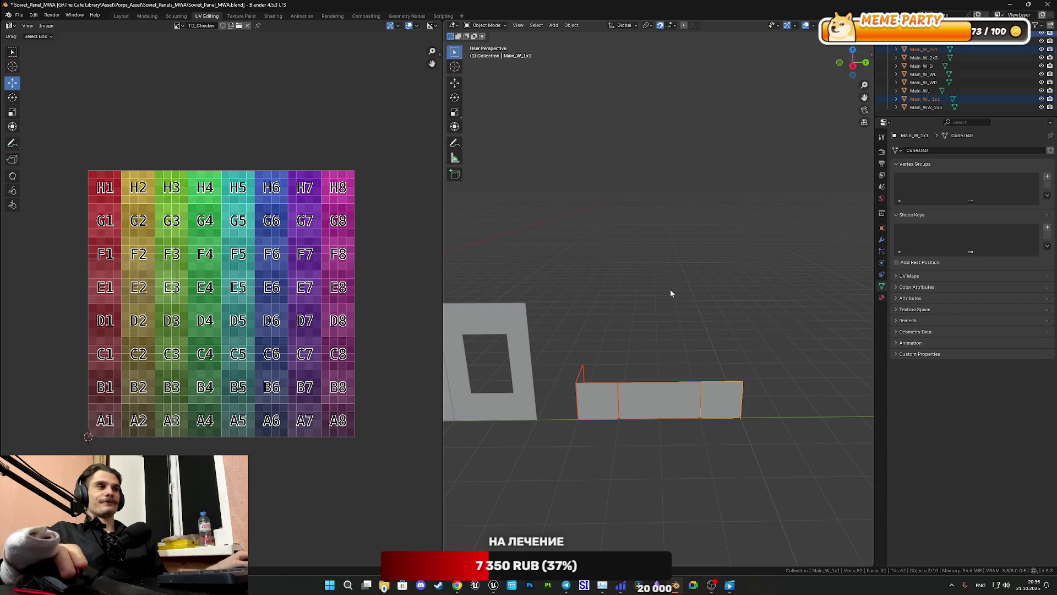
mouse_move(622, 300)
middle_down()
mouse_move(682, 283)
mouse_move(635, 328)
mouse_move(748, 315)
mouse_move(719, 321)
mouse_move(748, 340)
mouse_move(543, 322)
middle_up()
scroll(748, 315, down, 2)
click(119, 16)
Step: Select the three short wall pieces and duplicate them along Y with Shift+D
click(652, 349)
click(524, 388)
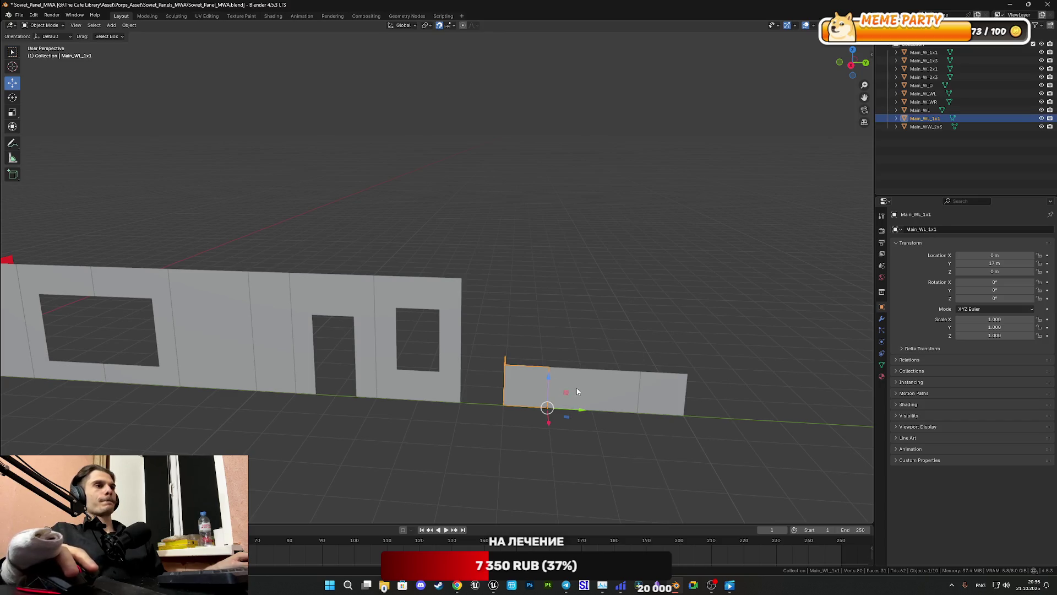
shift+click(576, 388)
shift+click(655, 396)
shift+middle_drag(725, 404, 639, 397)
key(shift+d)
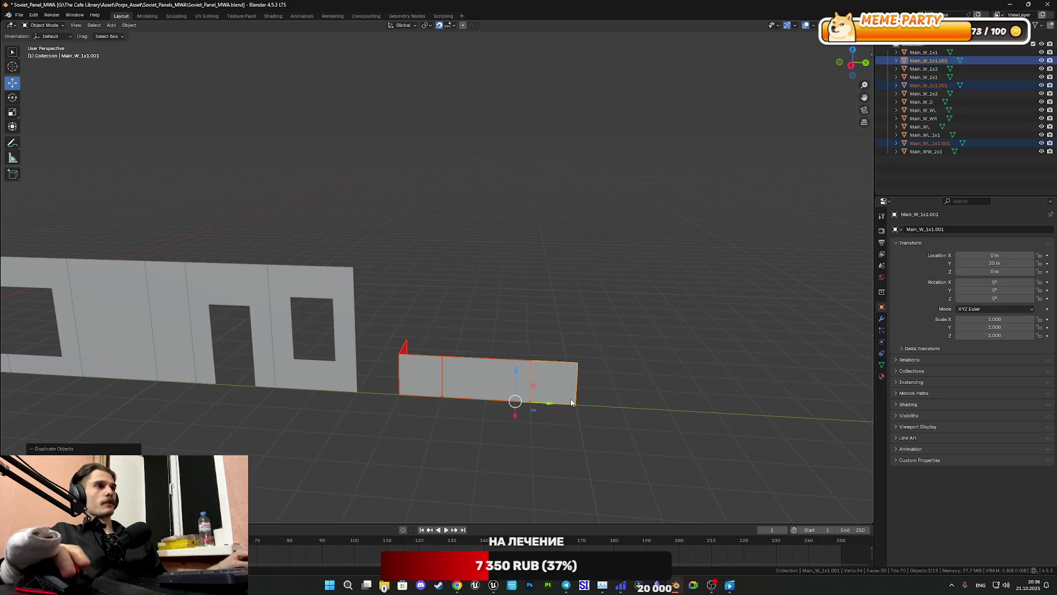
key(y)
click(735, 428)
shift+middle_drag(735, 427, 548, 417)
Step: Arrange the 1x1, 2x1 and small left copies end to end, small piece at Y 22 m
click(528, 409)
click(527, 390)
drag(571, 404, 619, 407)
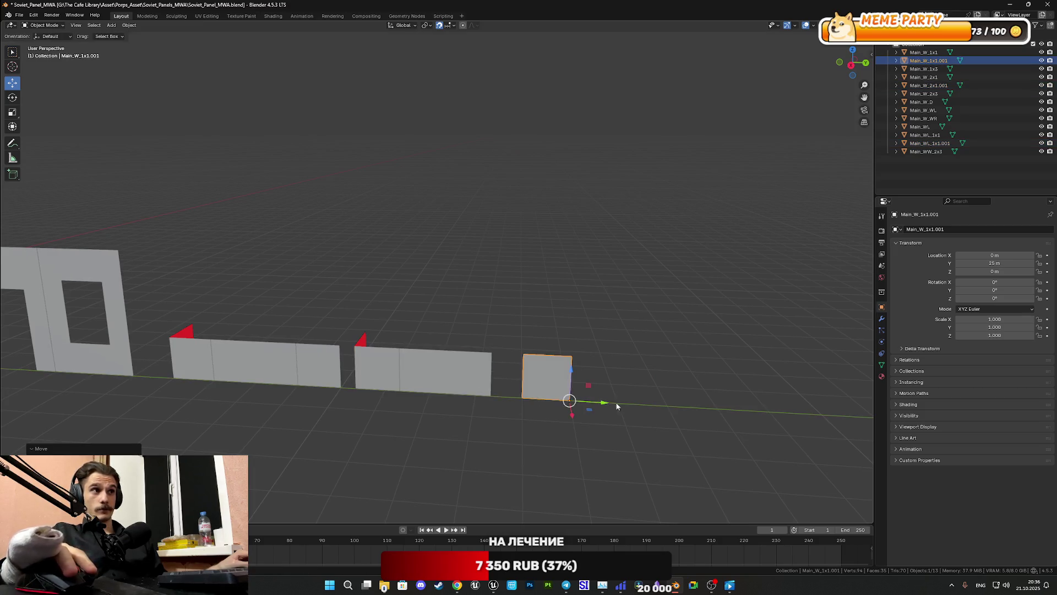
click(483, 382)
mouse_move(517, 401)
mouse_down()
mouse_move(498, 401)
mouse_move(547, 400)
mouse_up()
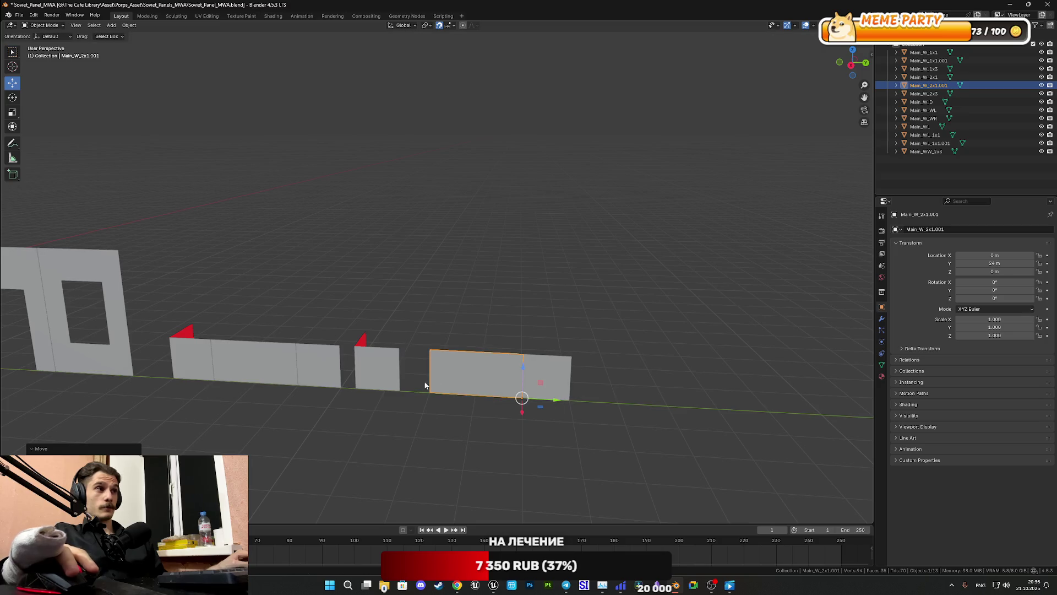
click(389, 378)
drag(426, 395, 454, 394)
mouse_move(538, 403)
middle_down()
mouse_move(553, 389)
mouse_move(553, 398)
middle_up()
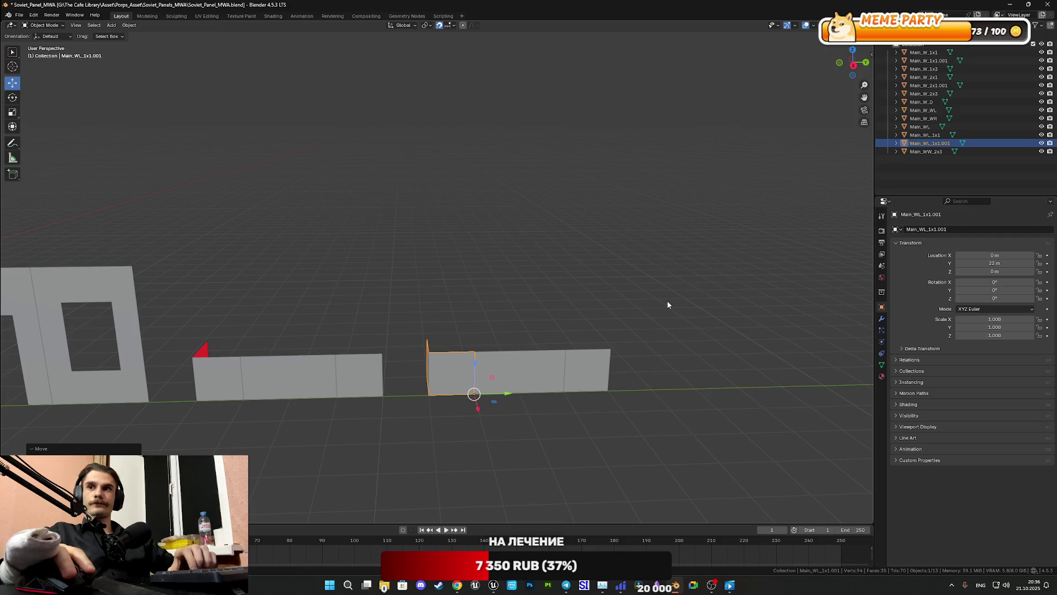
double_click(943, 143)
key(End)
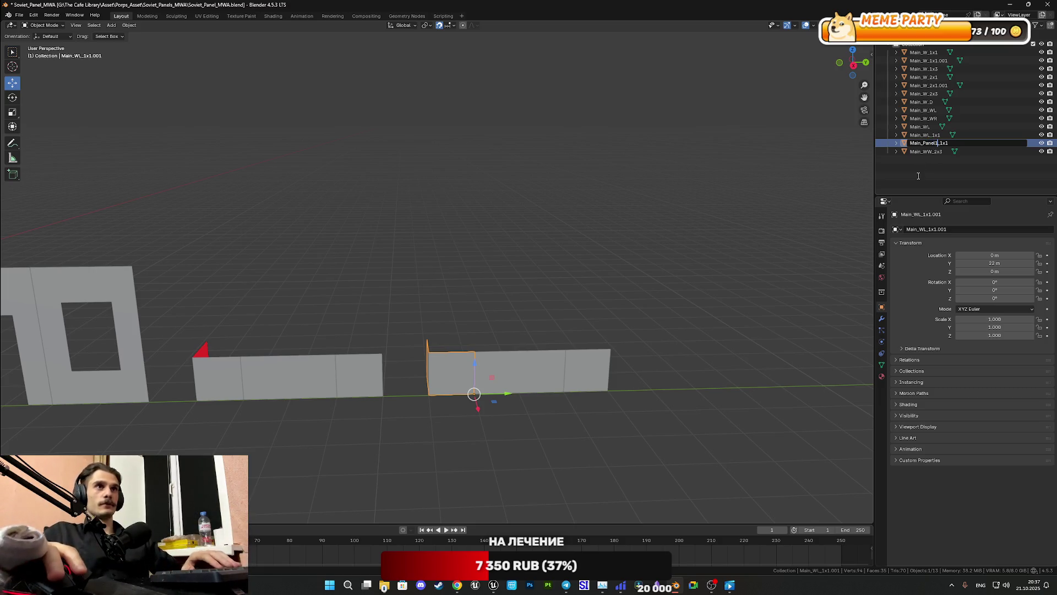
key(Return)
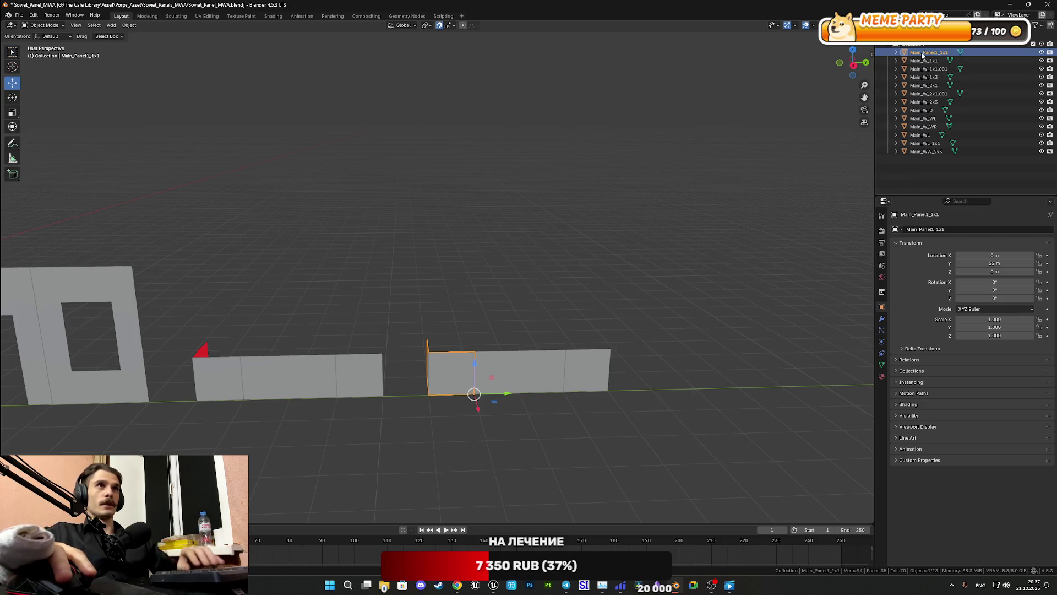
double_click(922, 53)
click(909, 53)
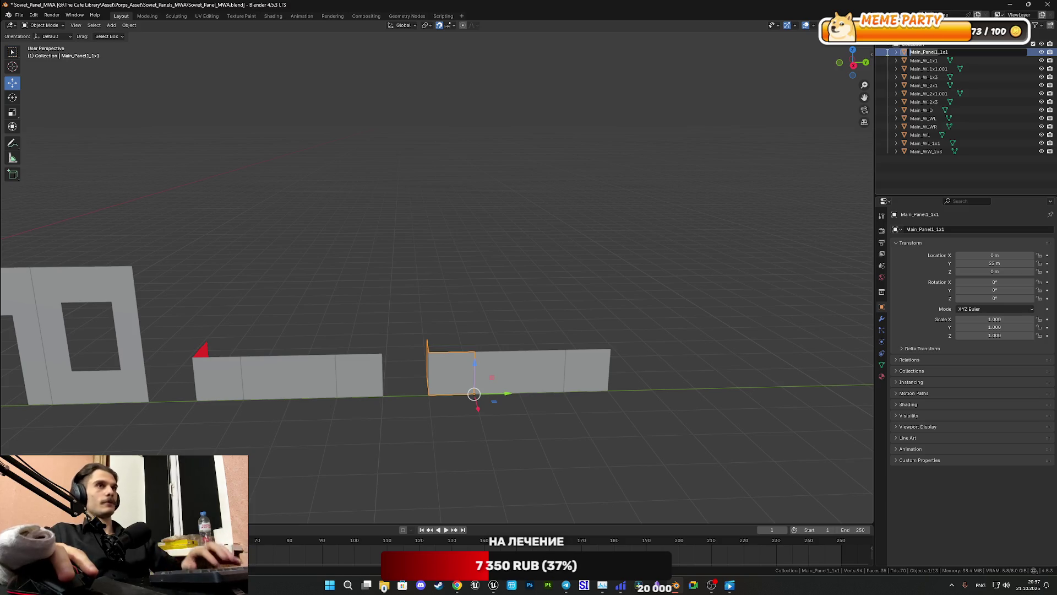
click(803, 129)
click(927, 94)
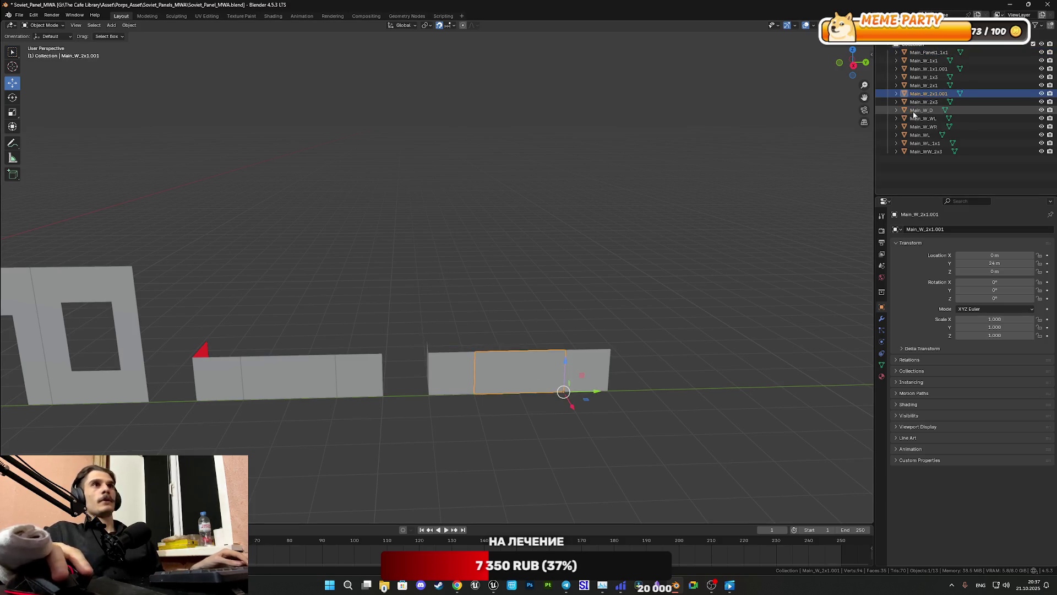
double_click(927, 94)
key(BackSpace)
key(BackSpace)
key(BackSpace)
key(BackSpace)
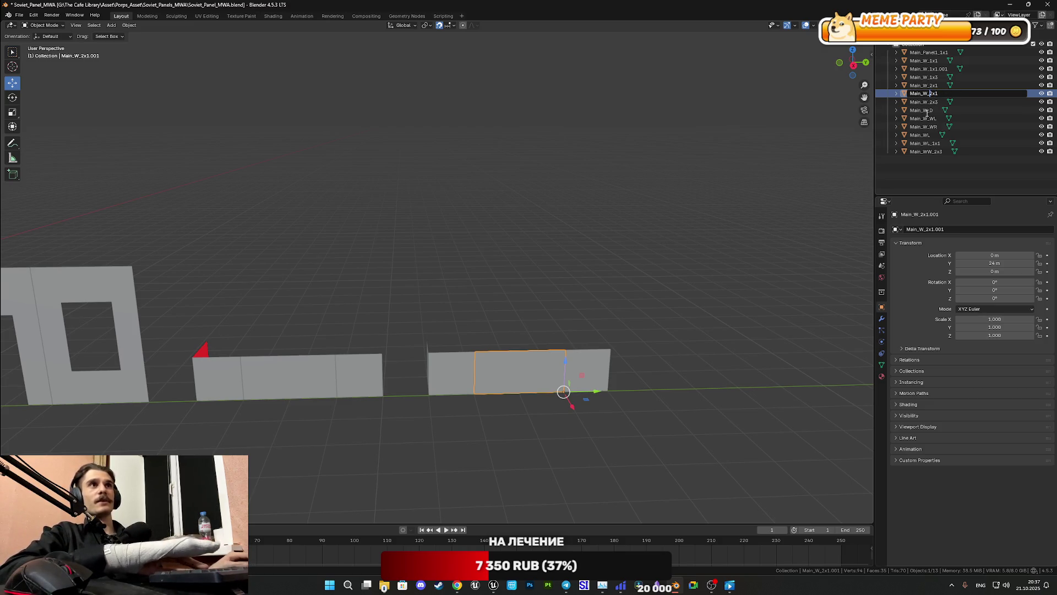
key(BackSpace)
text(Panel1)
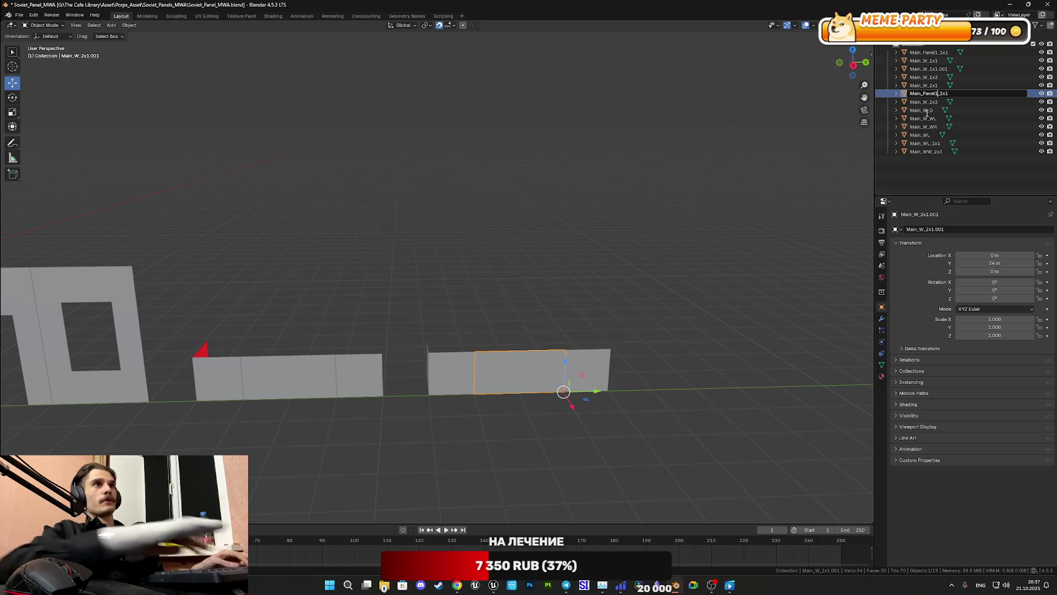
key(Return)
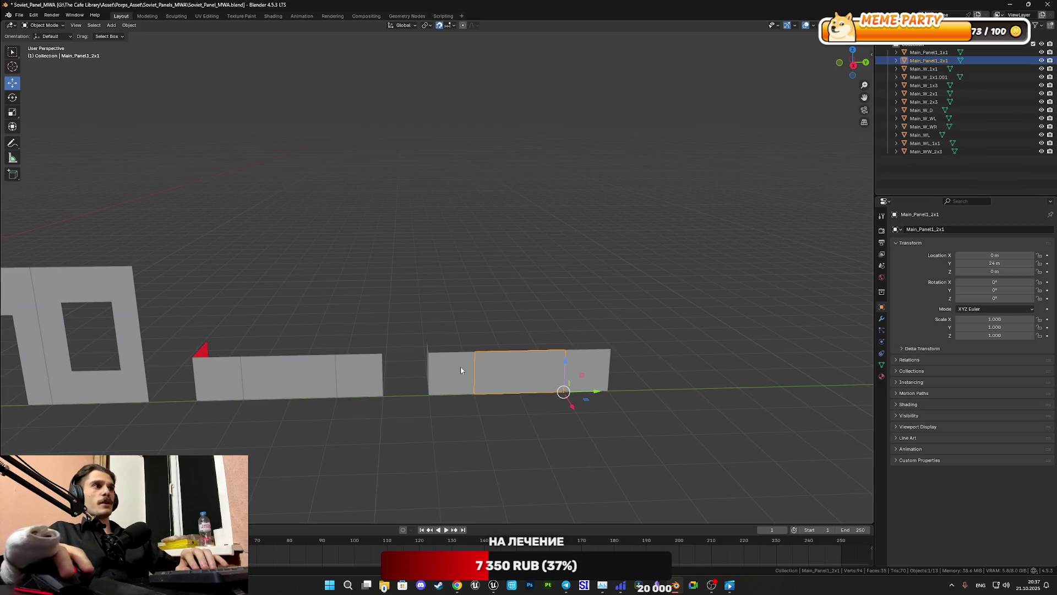
click(461, 370)
double_click(969, 52)
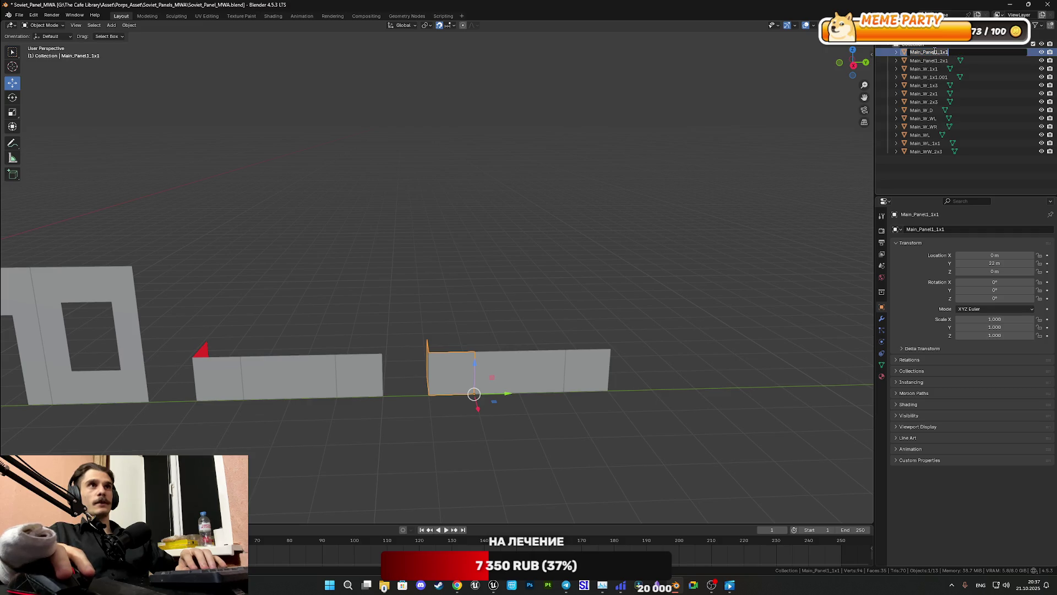
key(Escape)
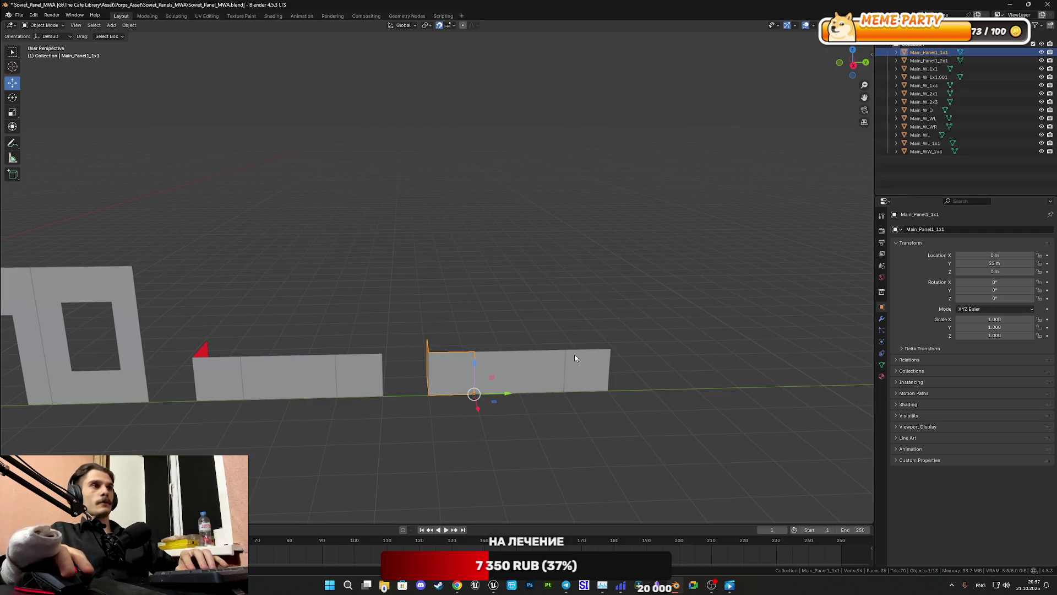
click(577, 359)
double_click(958, 77)
key(BackSpace)
key(BackSpace)
key(BackSpace)
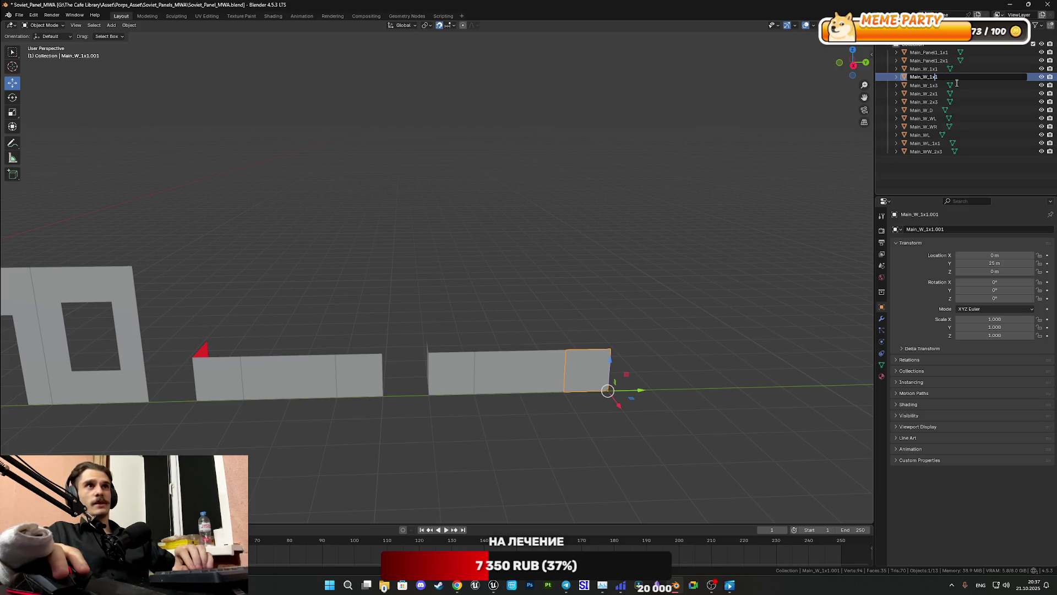
text(1)
key(BackSpace)
key(BackSpace)
key(BackSpace)
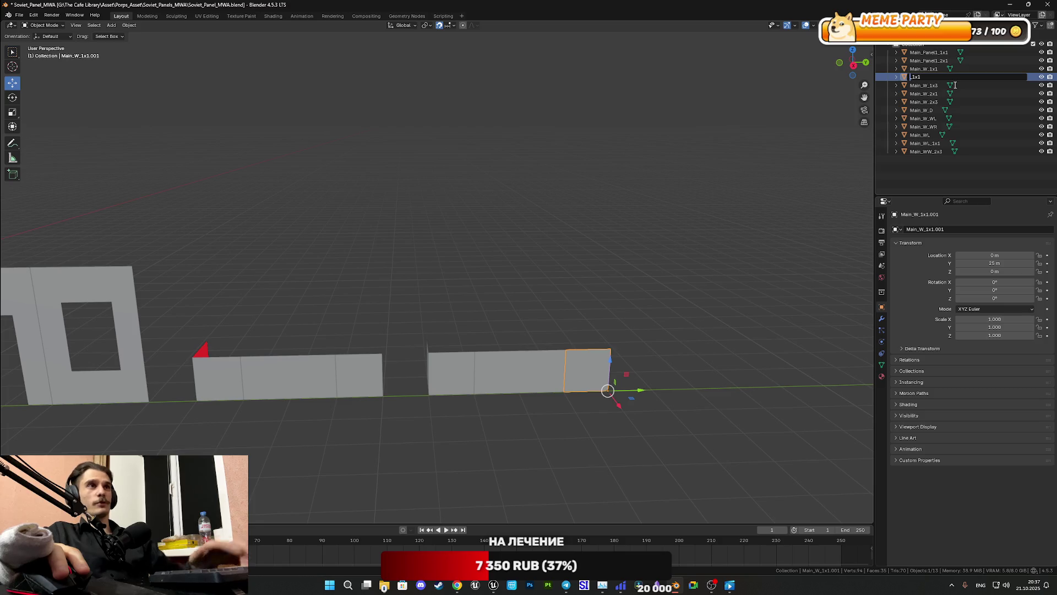
text(Main_Panel1_)
key(Return)
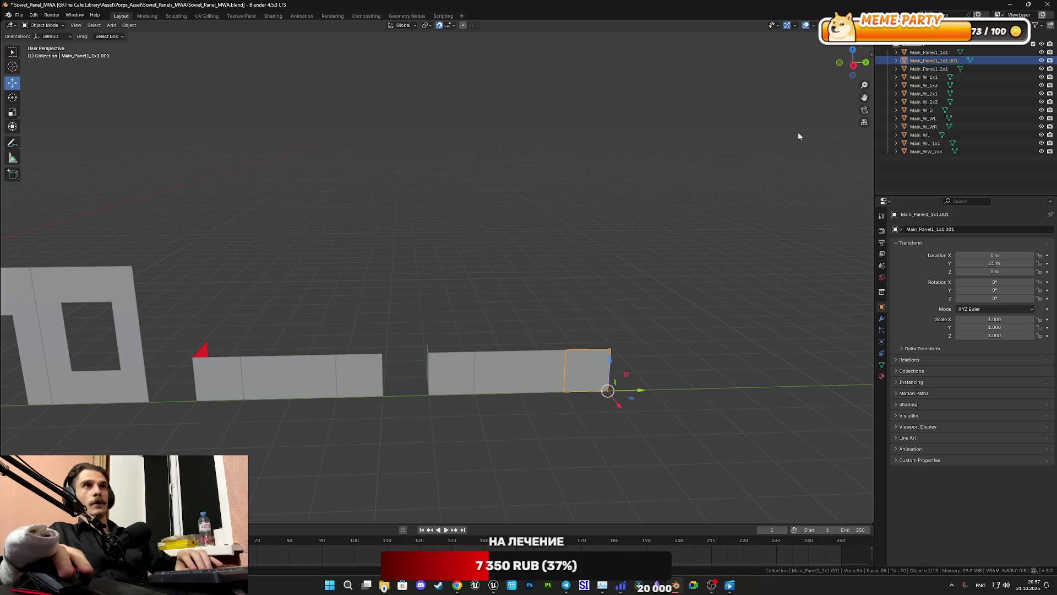
click(936, 53)
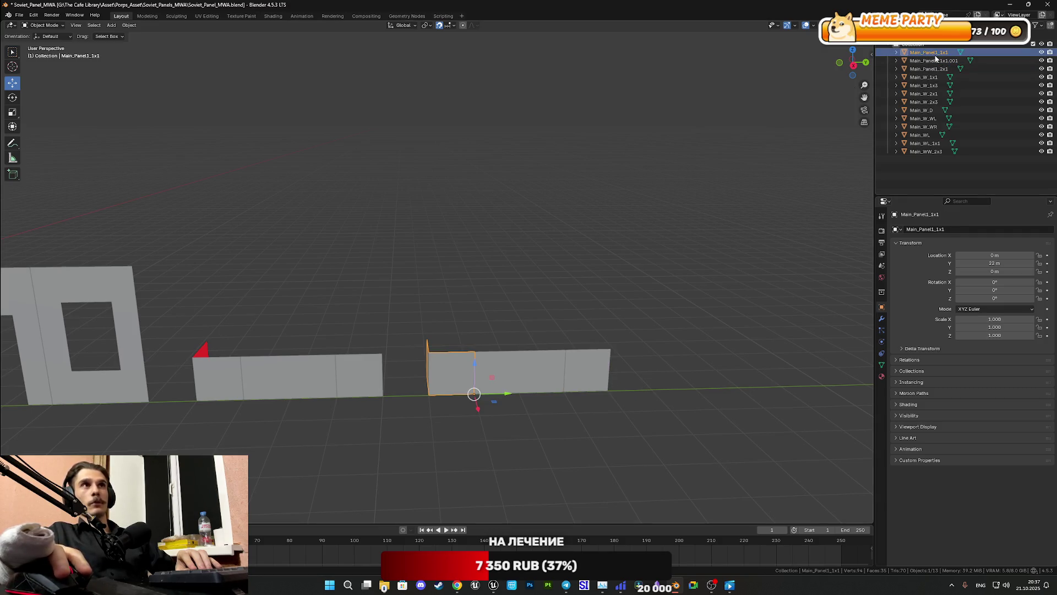
double_click(937, 54)
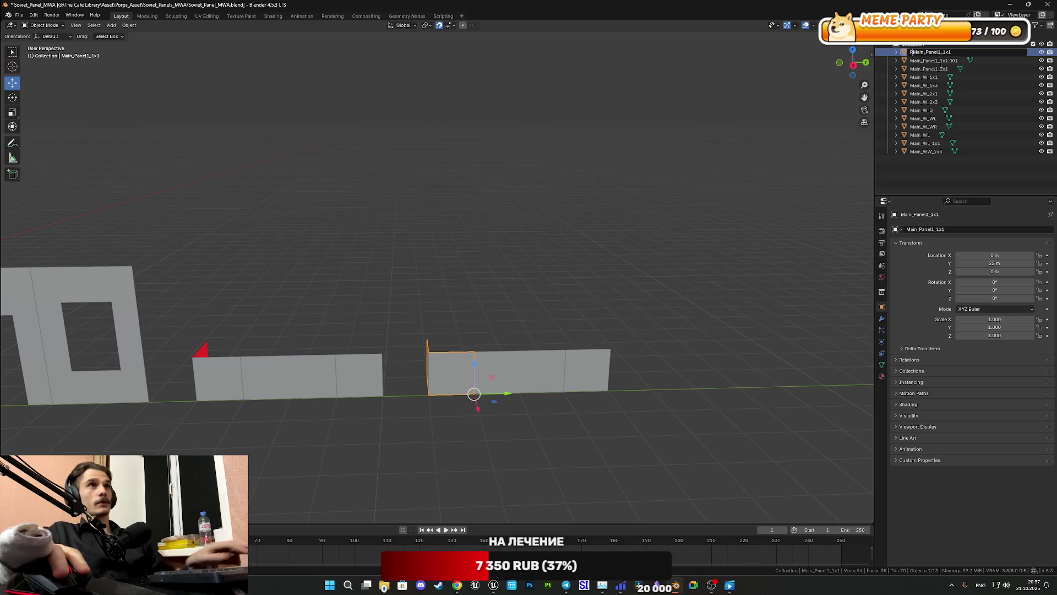
text(R)
key(Return)
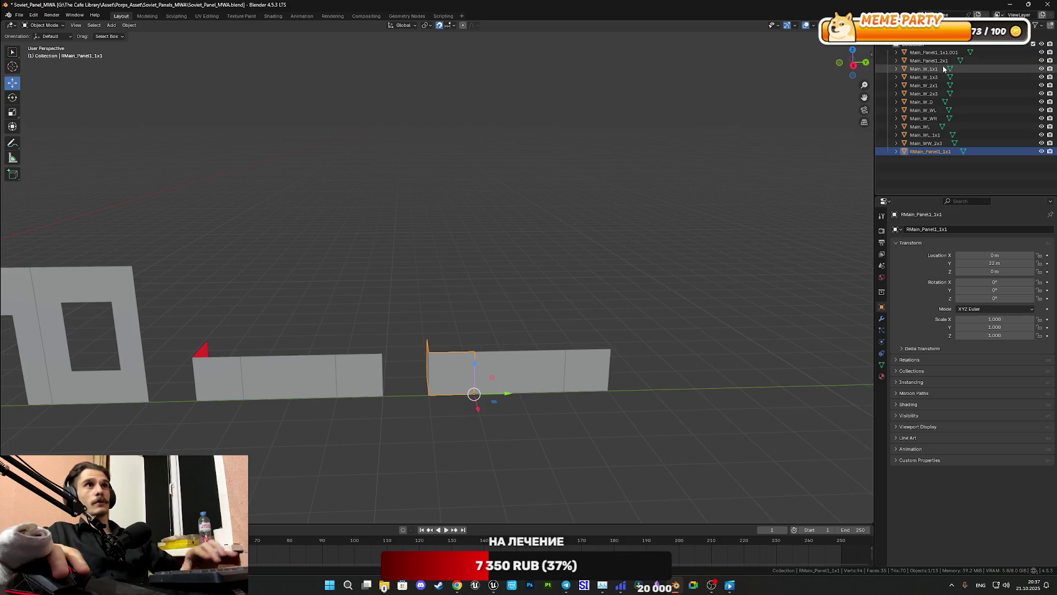
click(954, 54)
double_click(955, 54)
key(BackSpace)
key(BackSpace)
key(BackSpace)
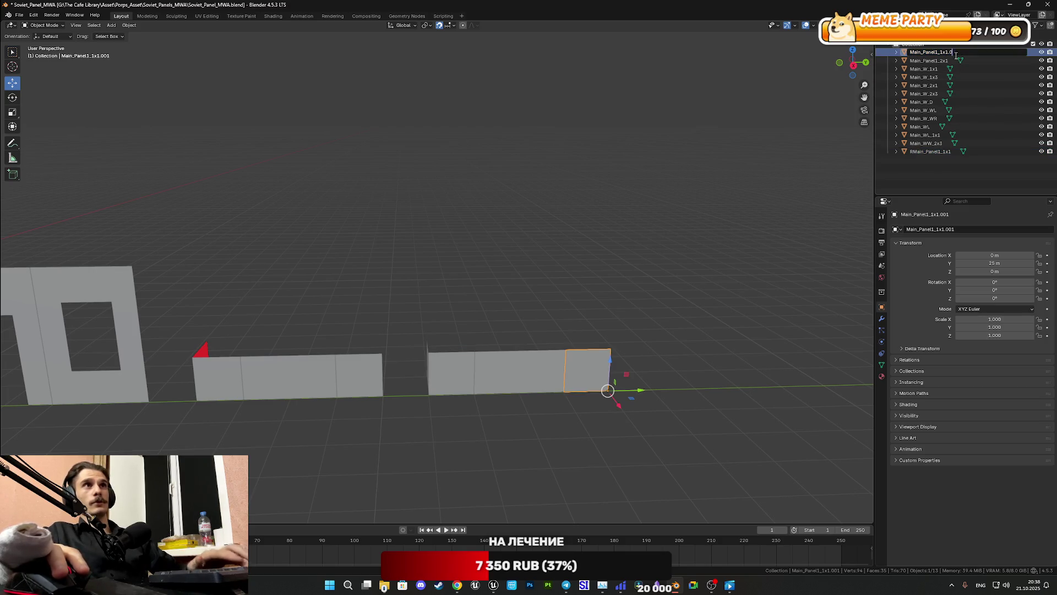
key(Return)
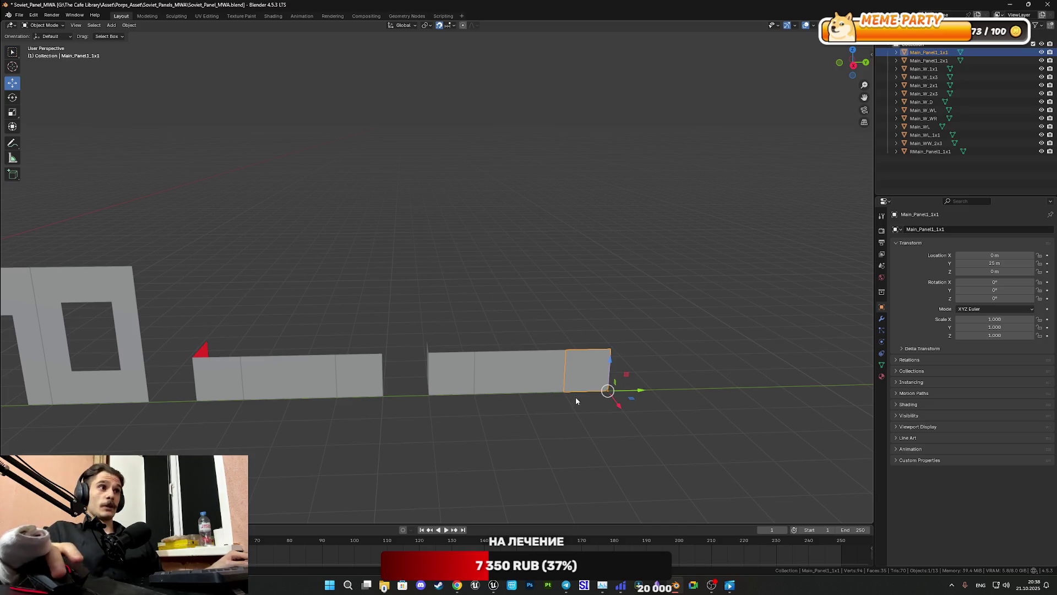
click(535, 382)
click(444, 378)
click(330, 377)
click(356, 371)
click(319, 370)
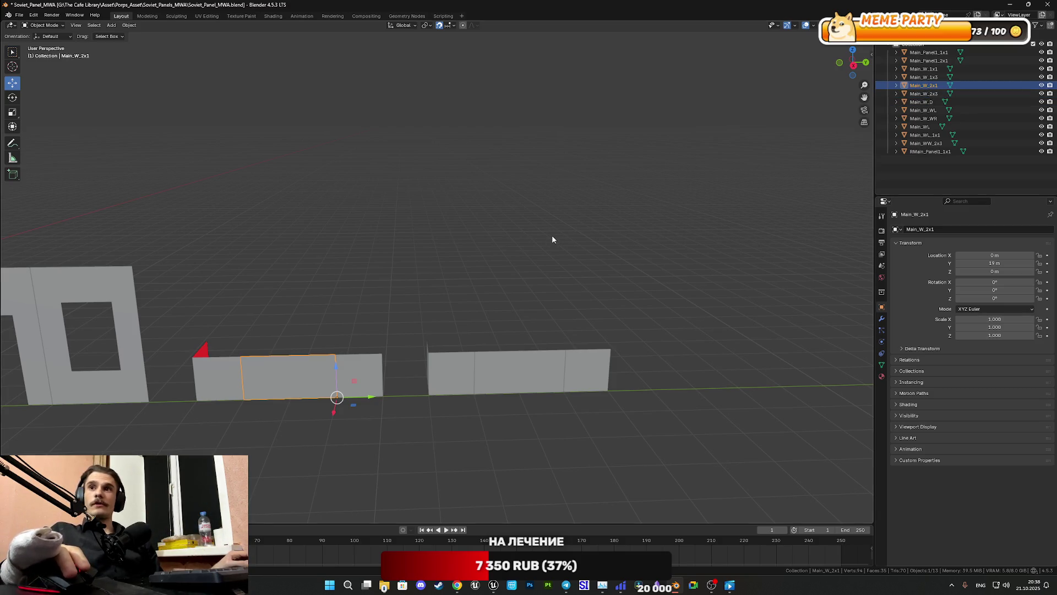
shift+middle_drag(553, 236, 695, 171)
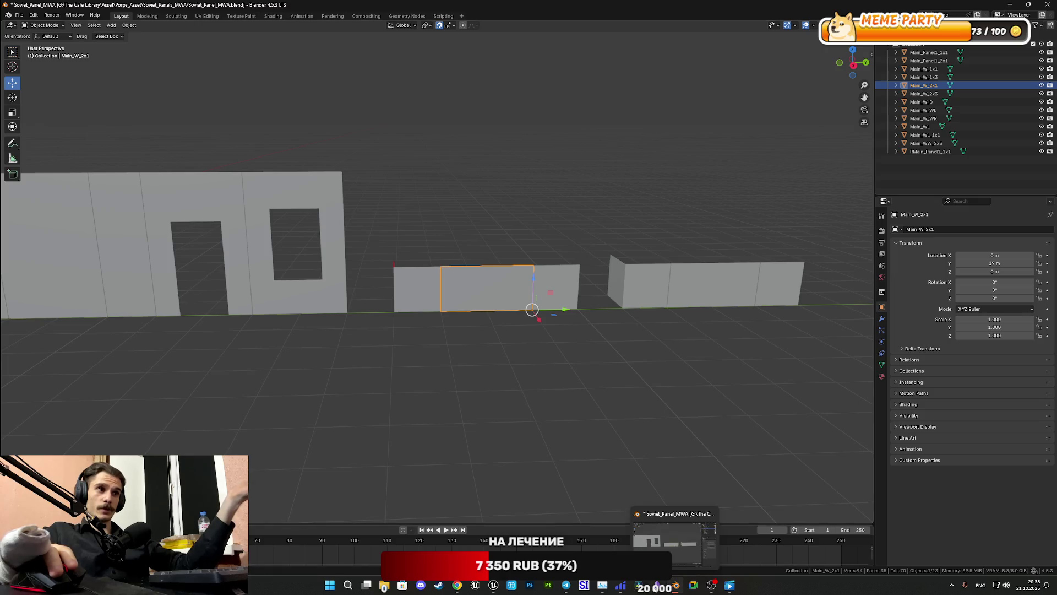
mouse_move(622, 588)
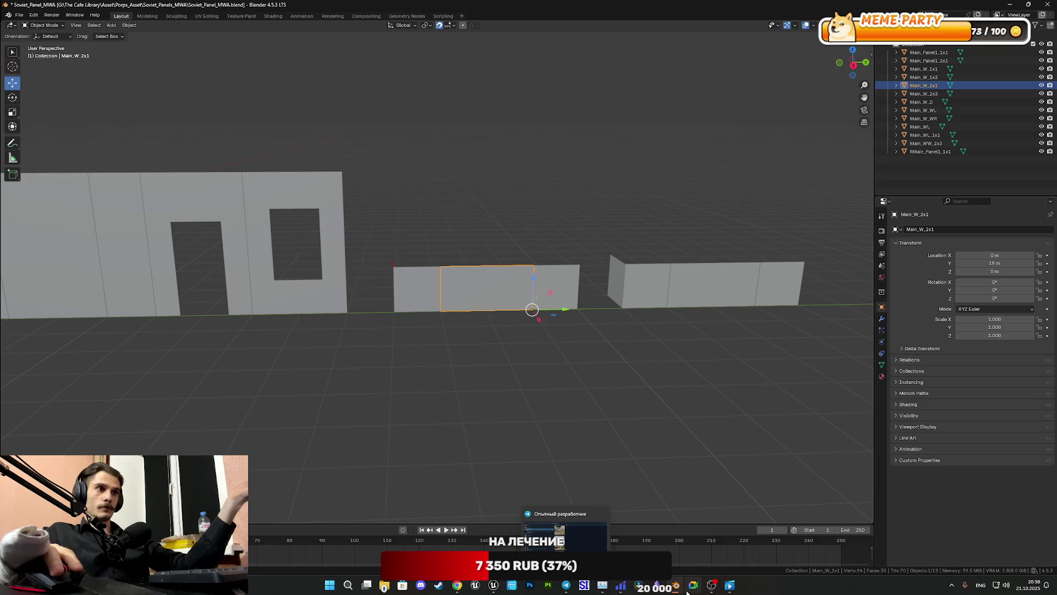
mouse_move(713, 585)
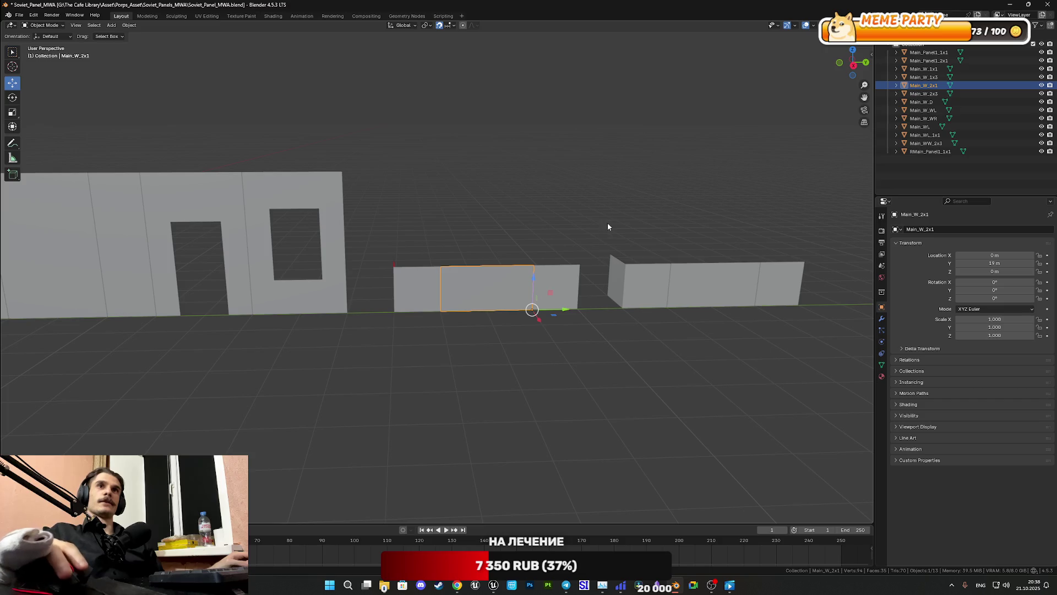
middle_drag(593, 270, 576, 275)
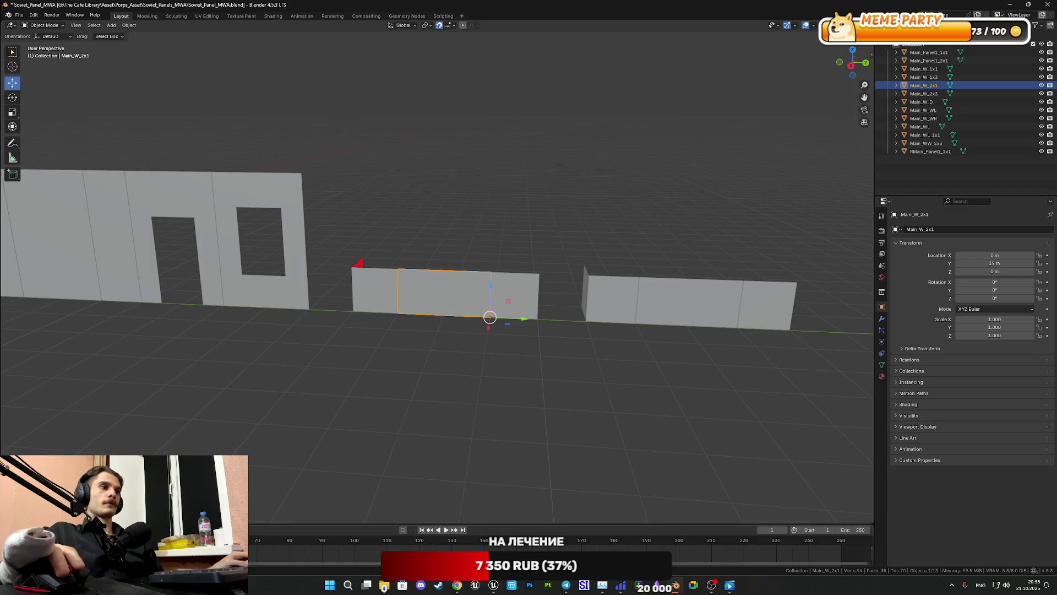
mouse_move(683, 591)
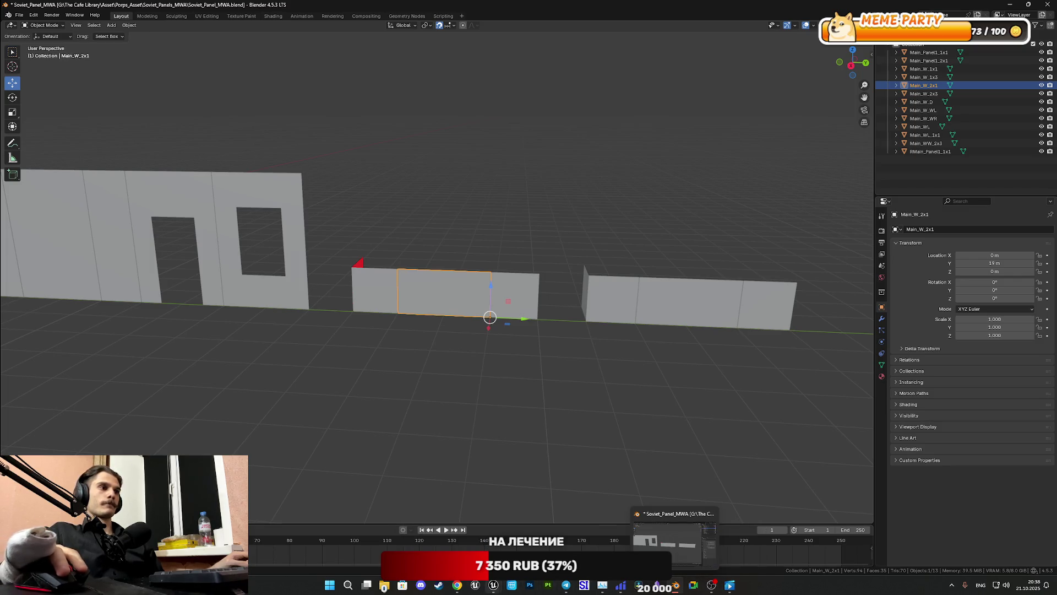
mouse_move(459, 588)
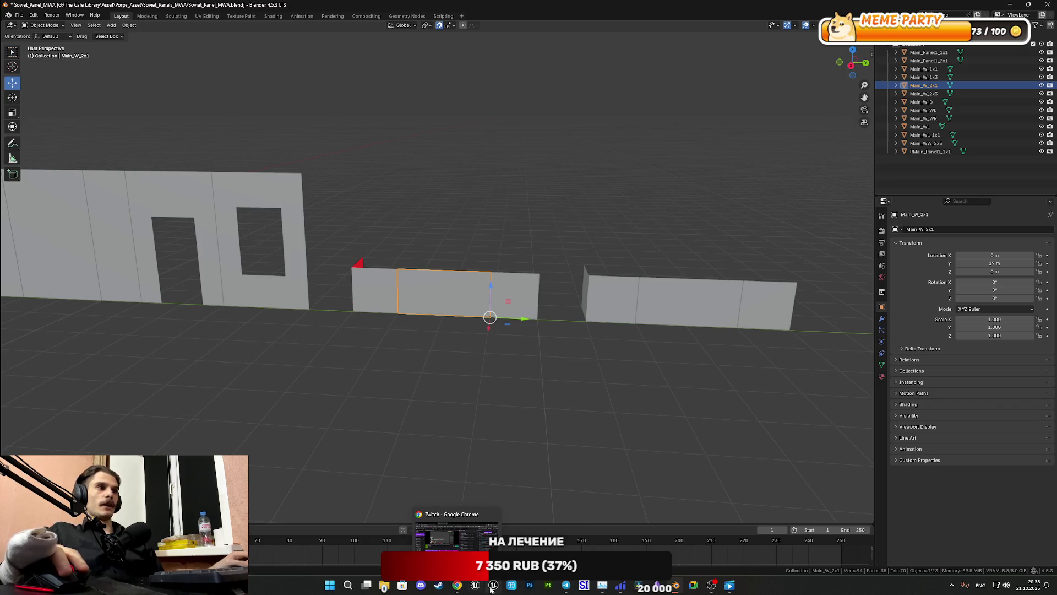
mouse_move(493, 588)
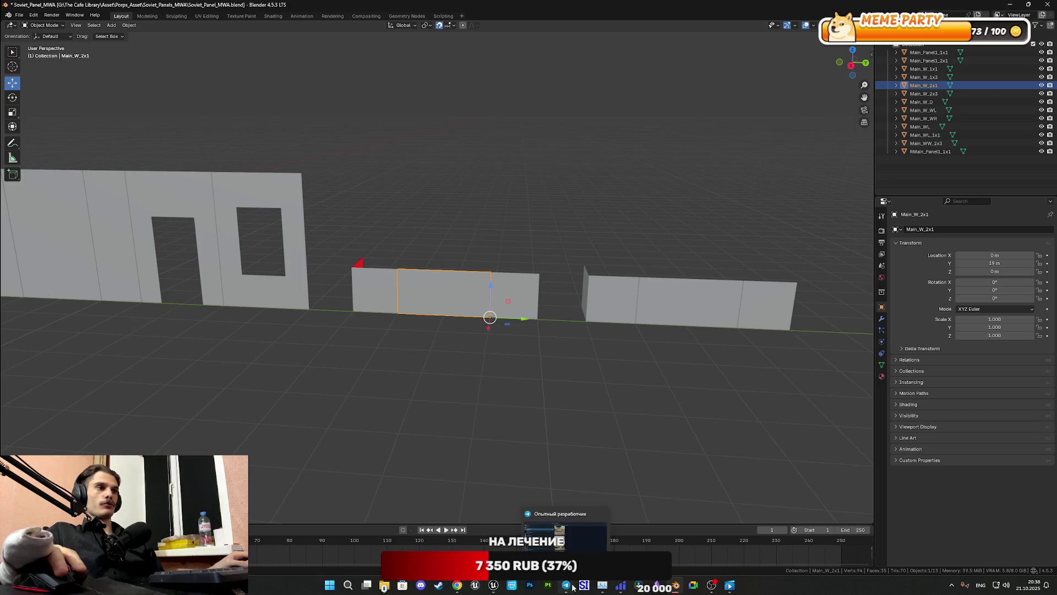
click(566, 585)
click(447, 238)
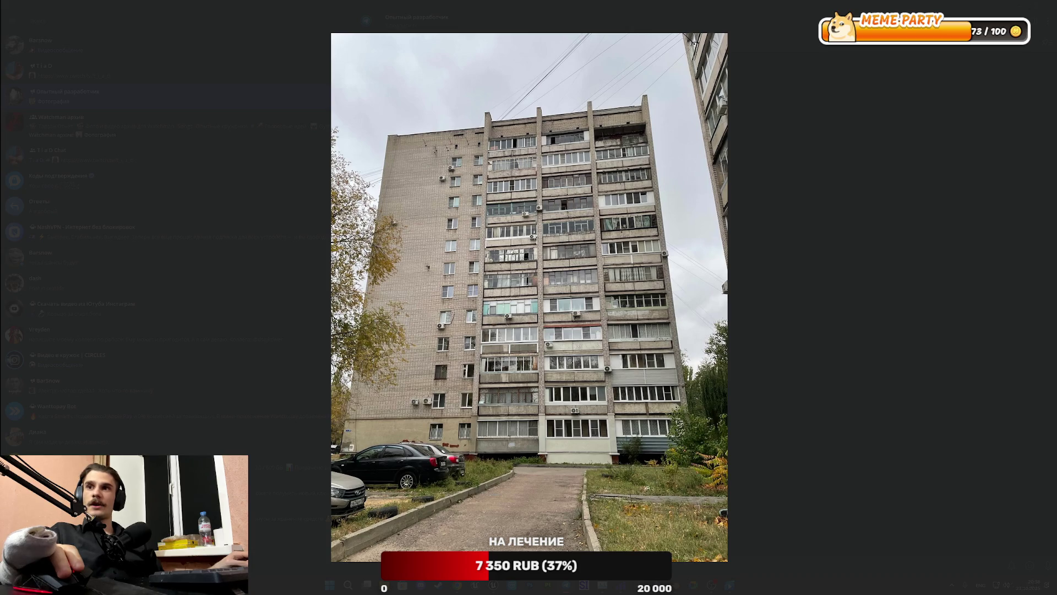
key(Escape)
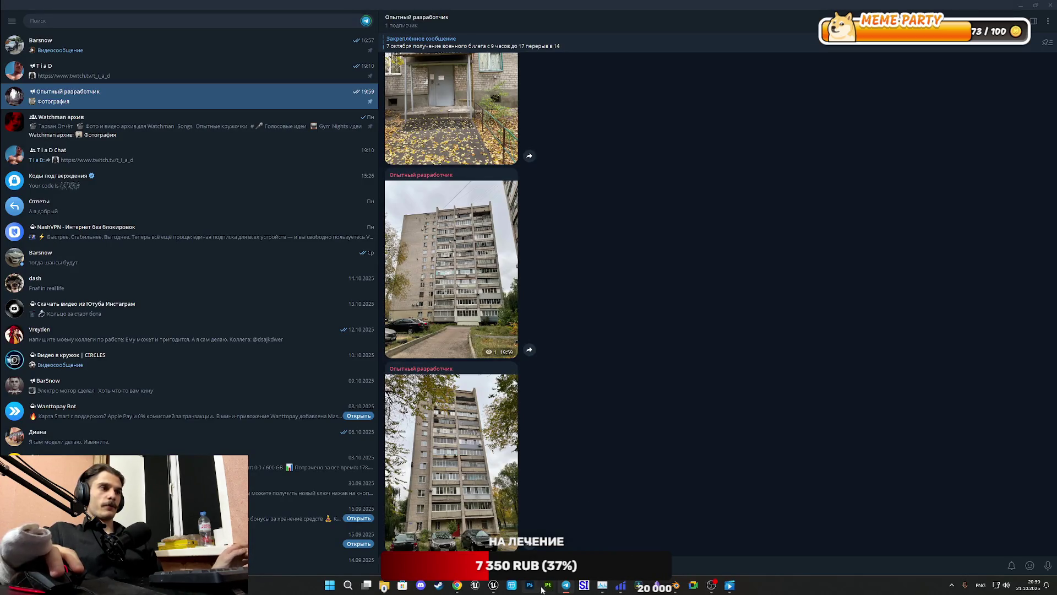
mouse_move(567, 587)
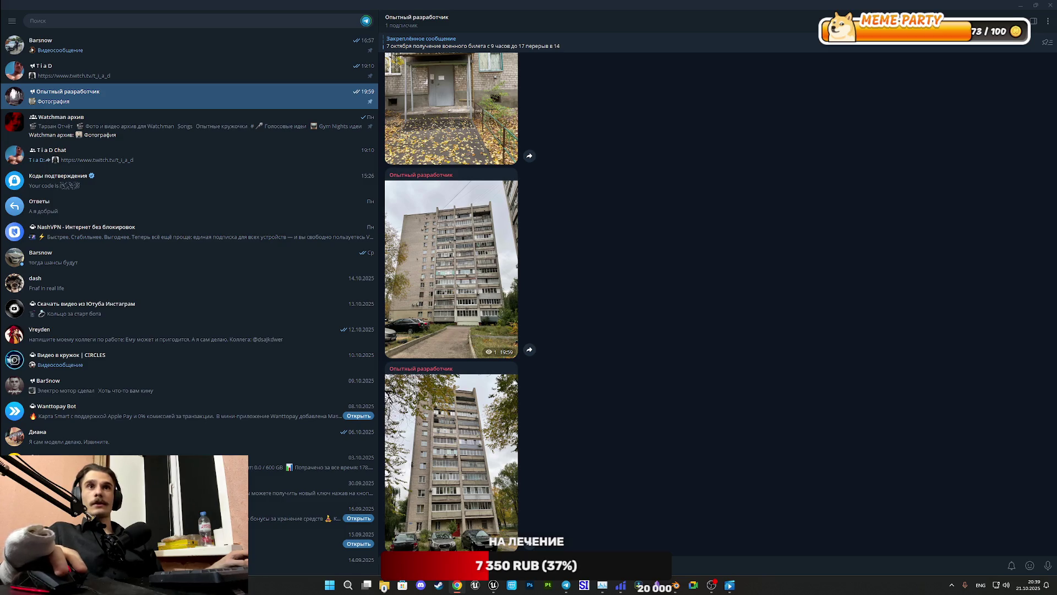
key(alt+shift)
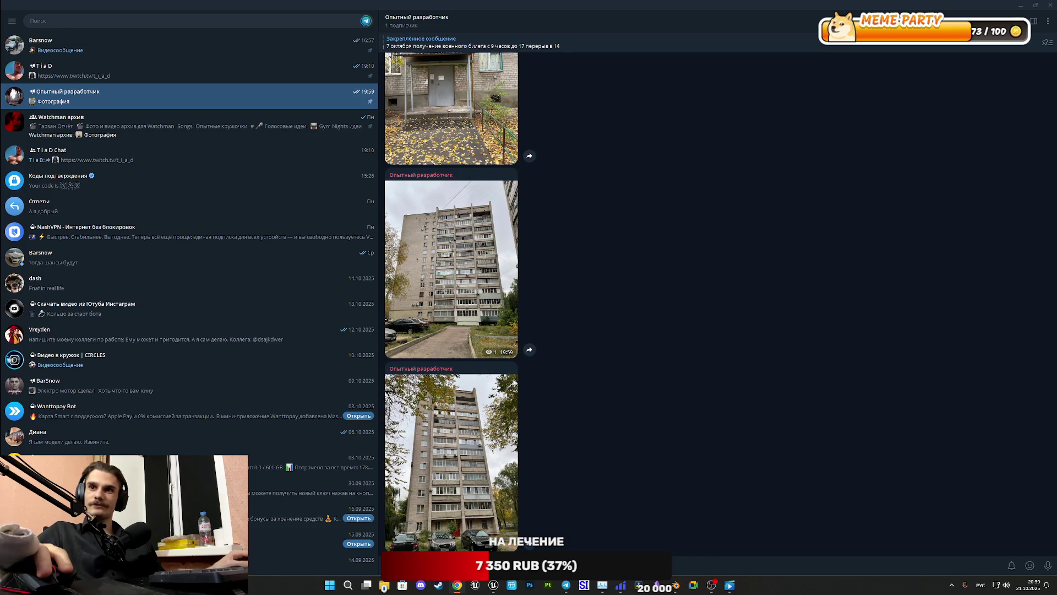
key(alt+Tab)
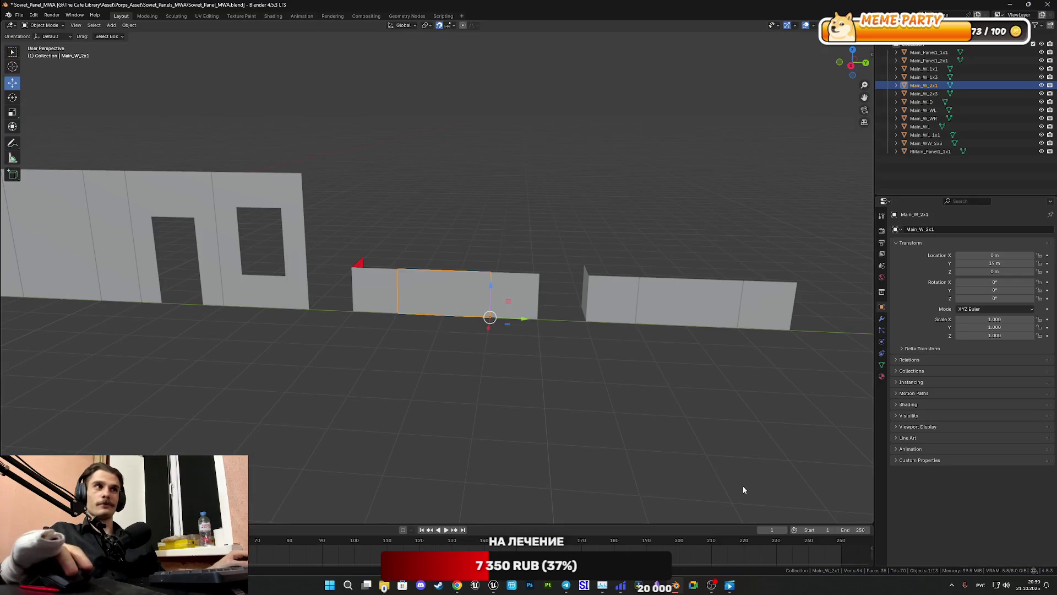
Step: Rename the Main_W_1x1 wall piece to RW_Panel1_1x1, fixing typos along the way
click(519, 299)
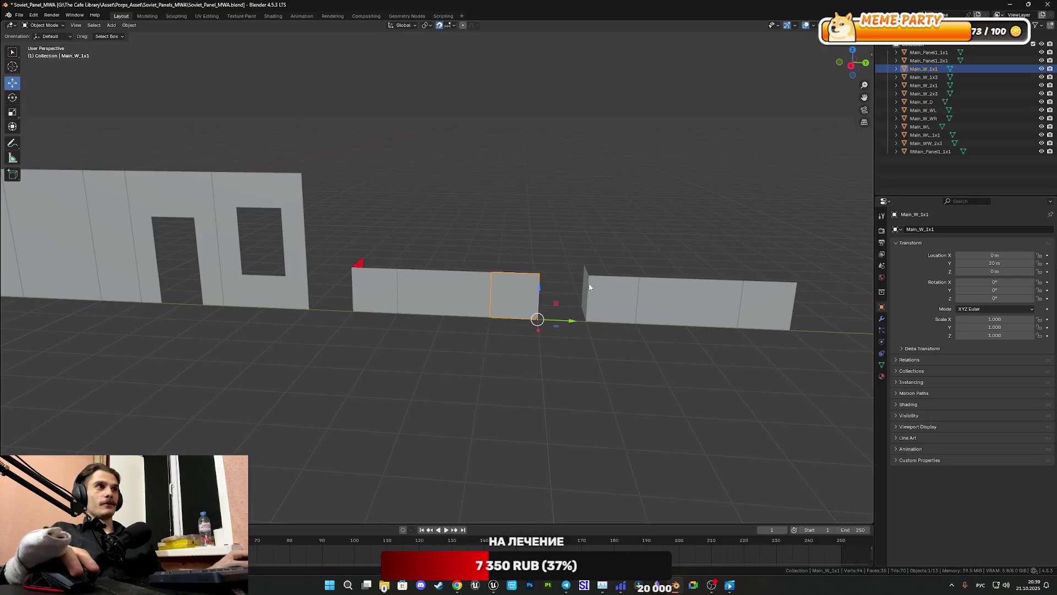
double_click(936, 69)
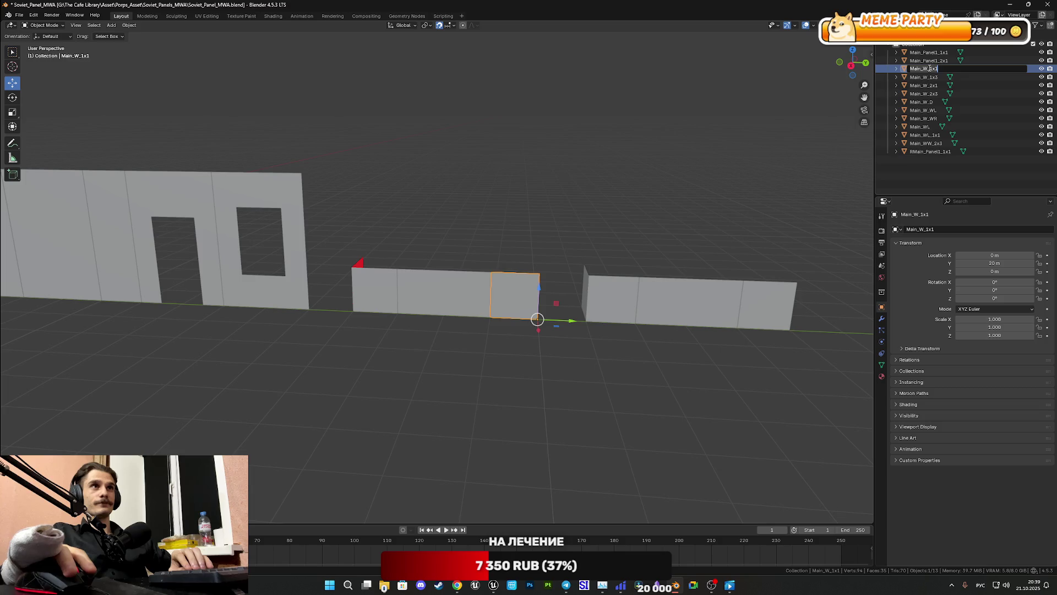
key(Escape)
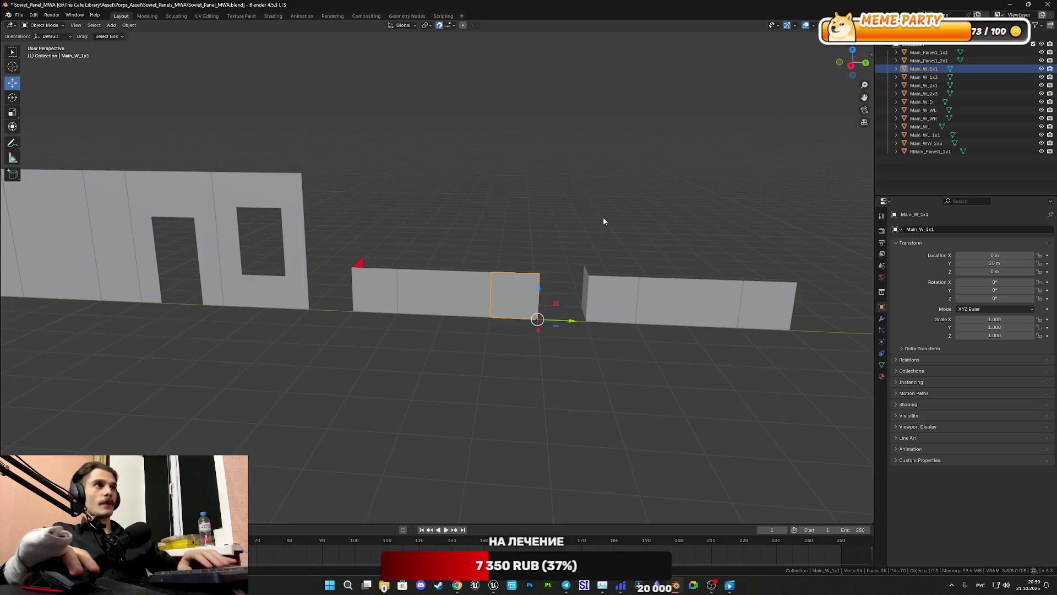
double_click(930, 70)
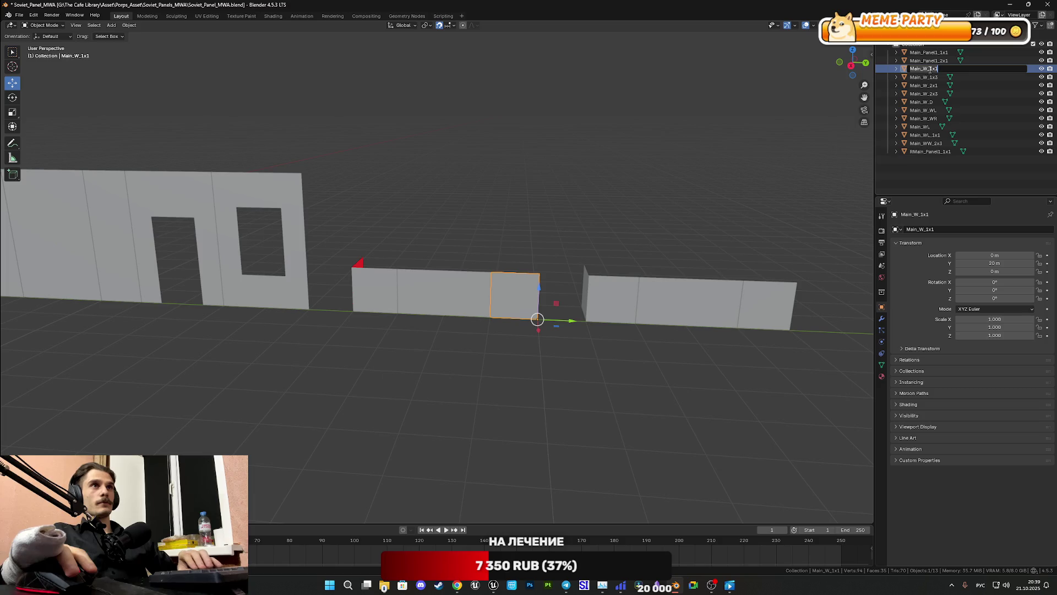
key(Home)
key(Right)
key(Right)
key(Right)
key(Delete)
text(Panel1)
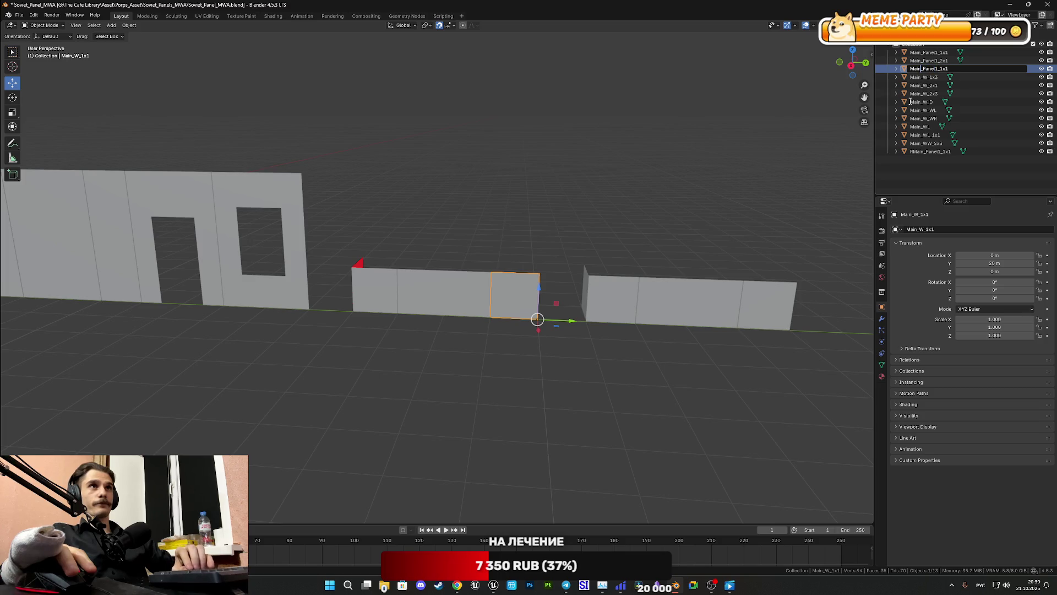
key(BackSpace)
key(BackSpace)
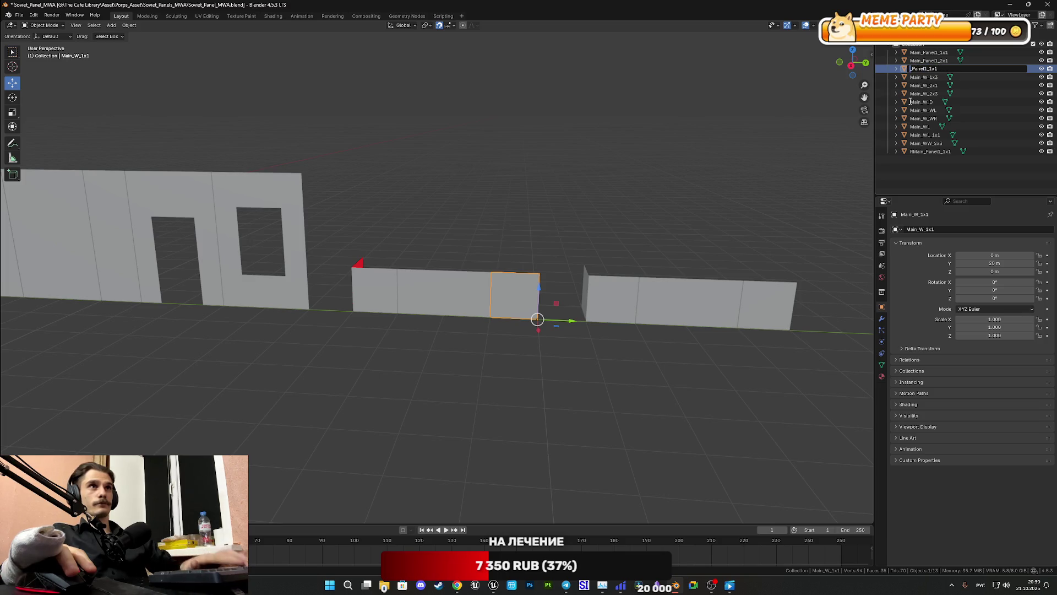
text(R)
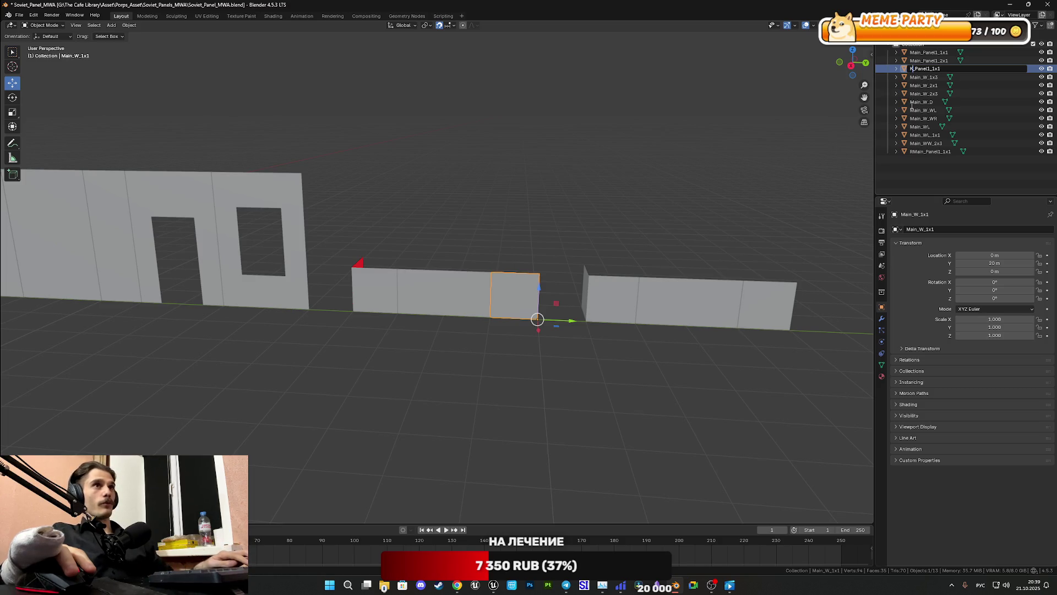
text(u)
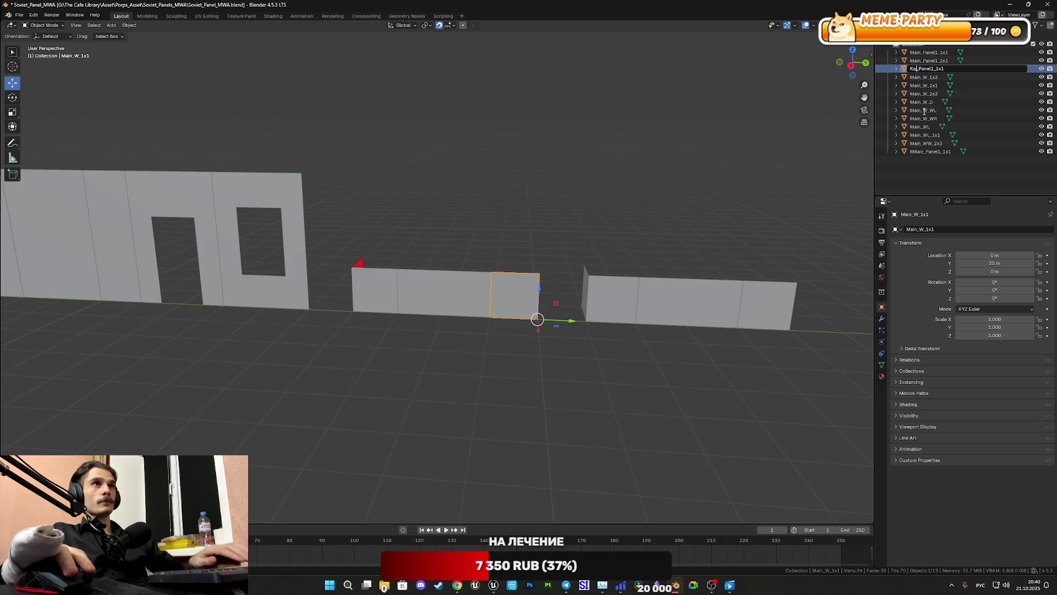
key(BackSpace)
key(BackSpace)
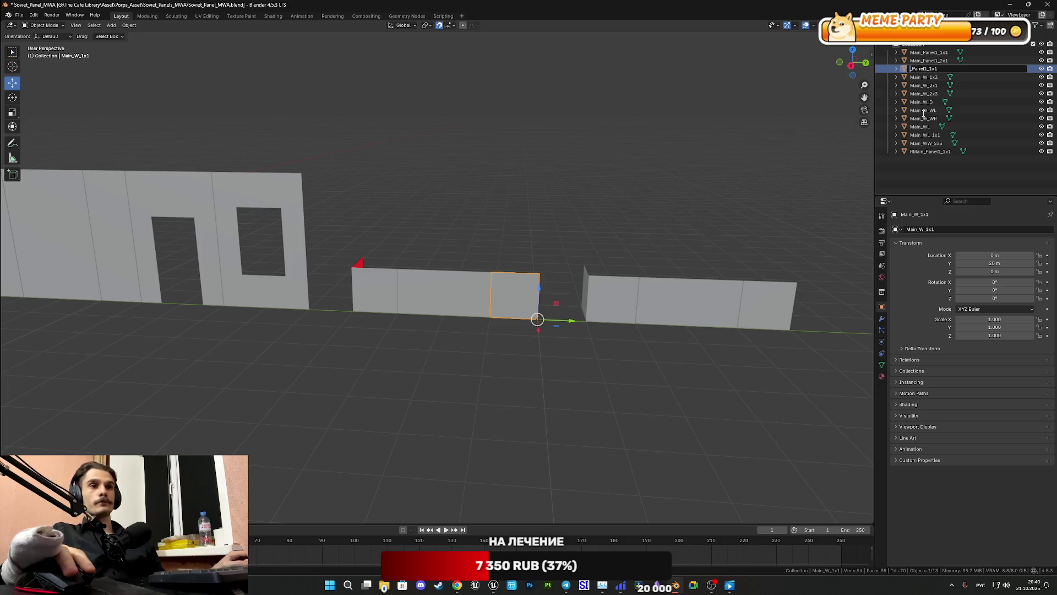
key(alt+shift)
text(Roo)
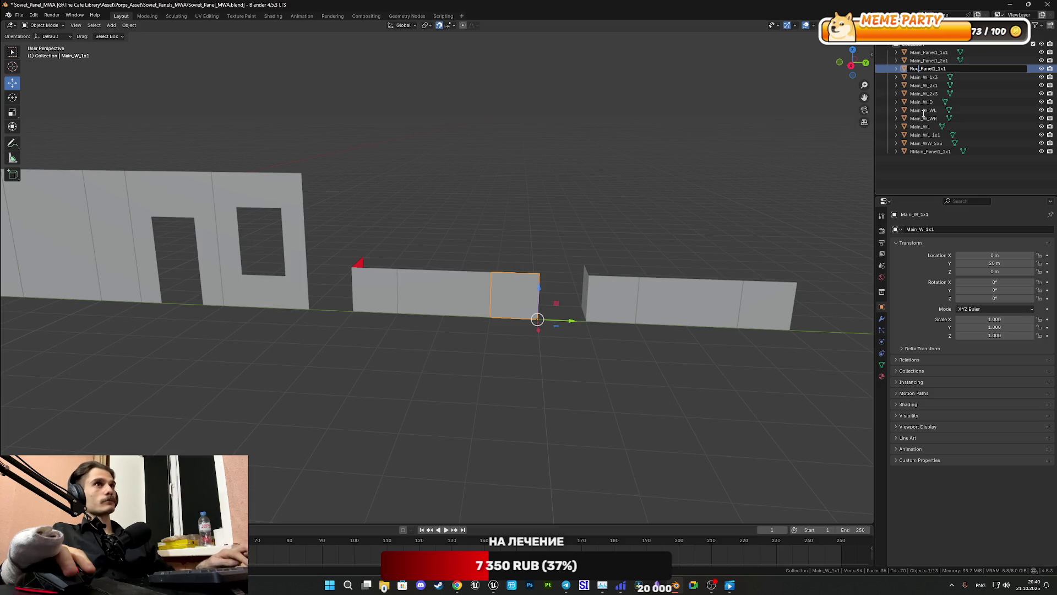
key(BackSpace)
key(BackSpace)
text(W)
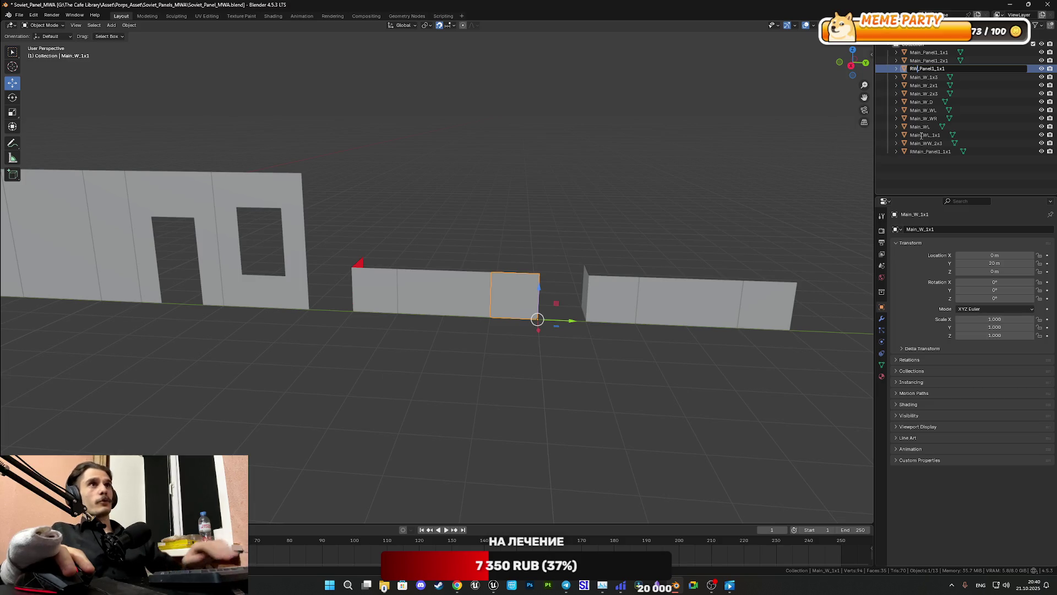
key(Return)
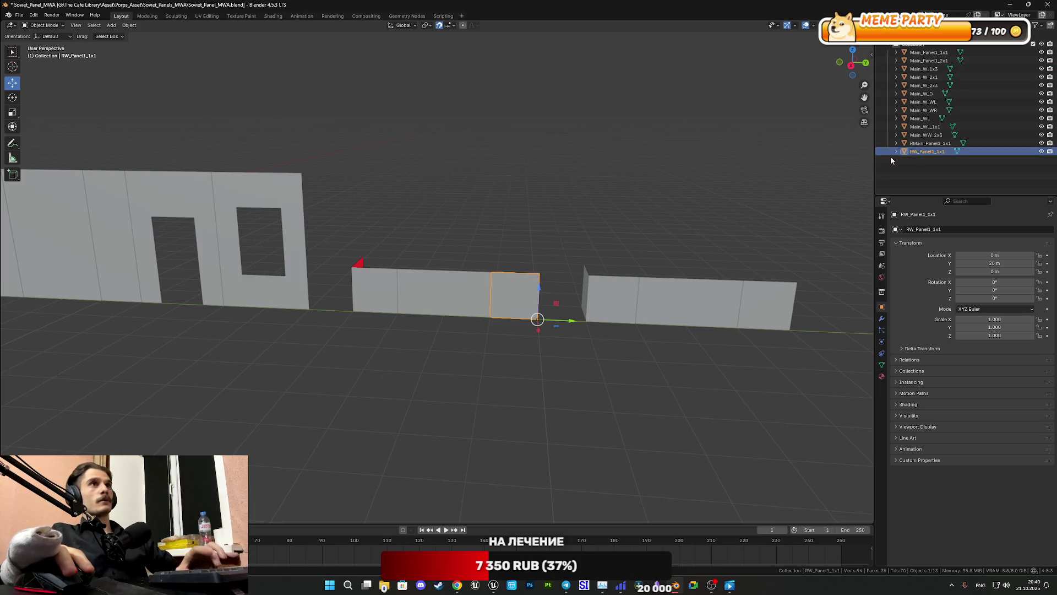
Step: Rename the Main_W_2x1 wall piece to RW_Panel1_2x1
click(465, 291)
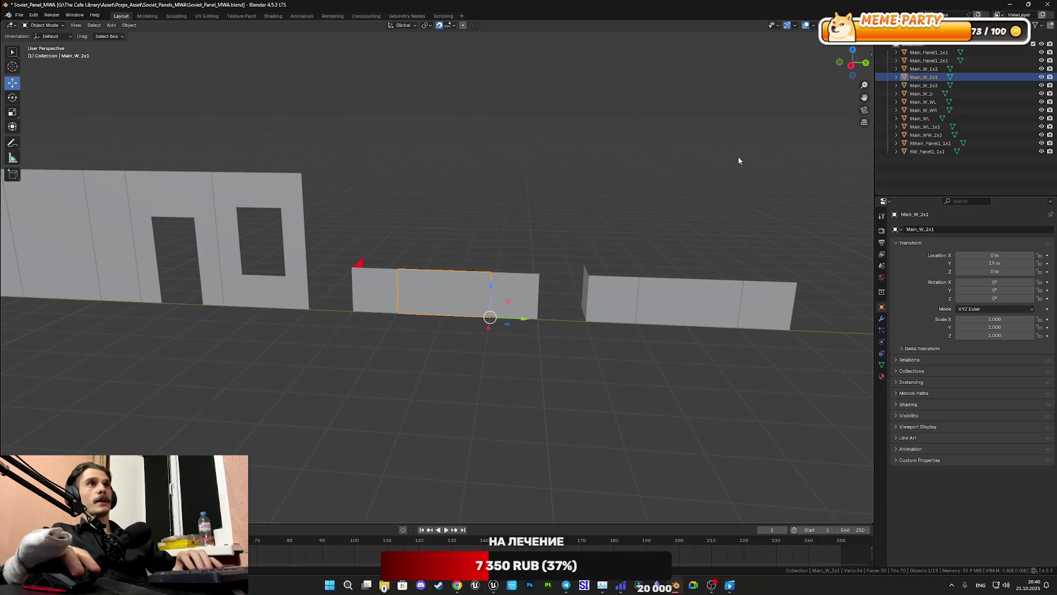
double_click(934, 79)
text(Main_Panel1)
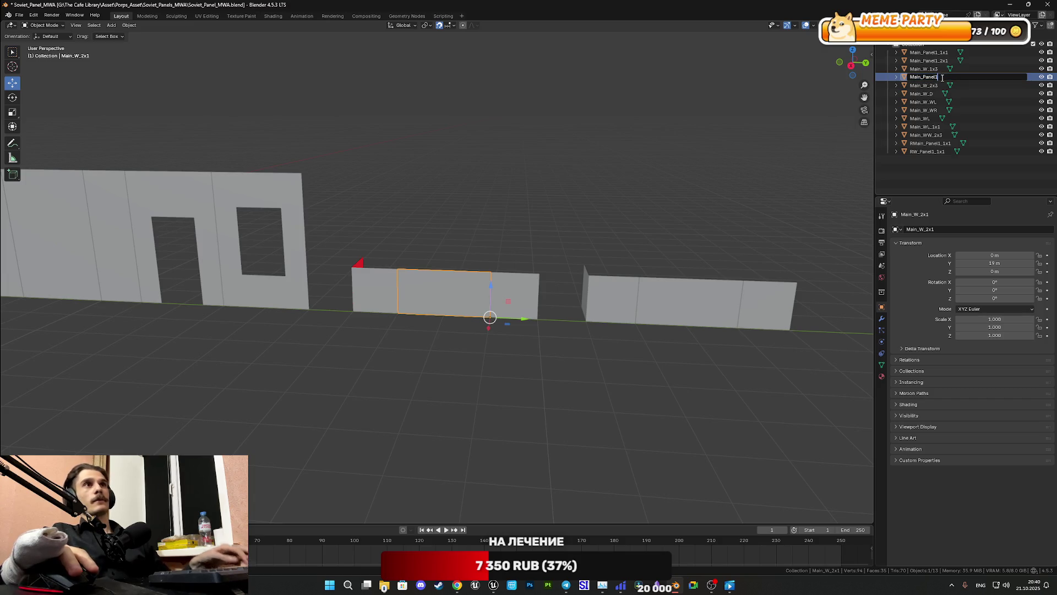
key(Escape)
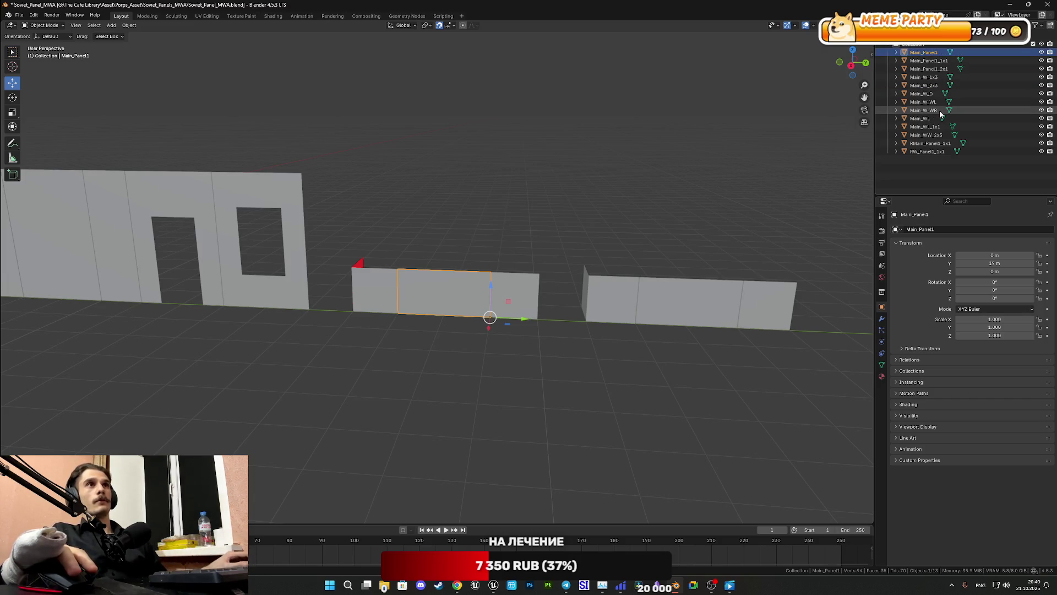
double_click(936, 78)
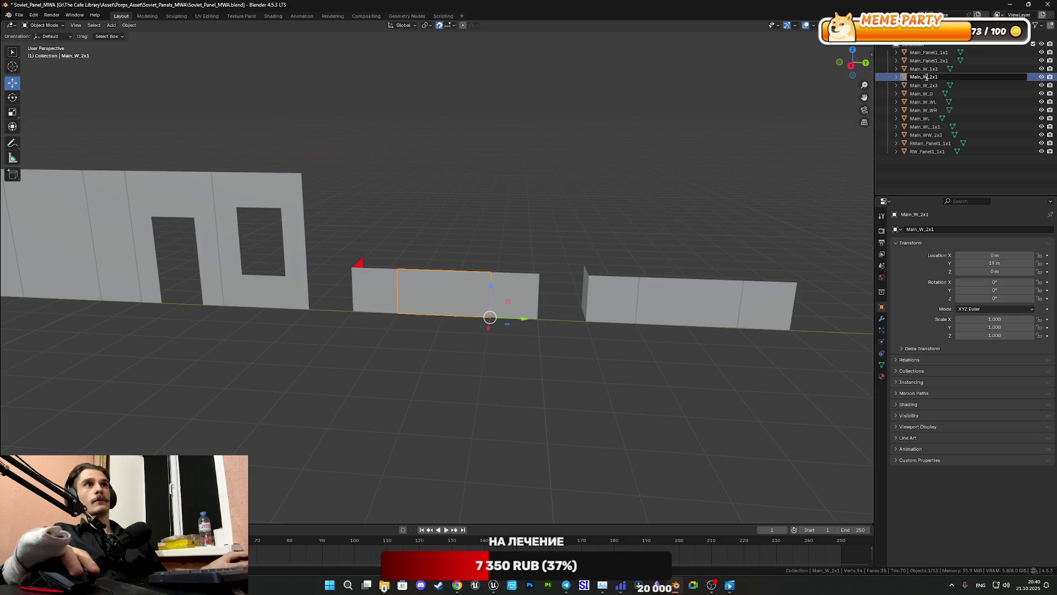
text(Main_Panel1_2x1)
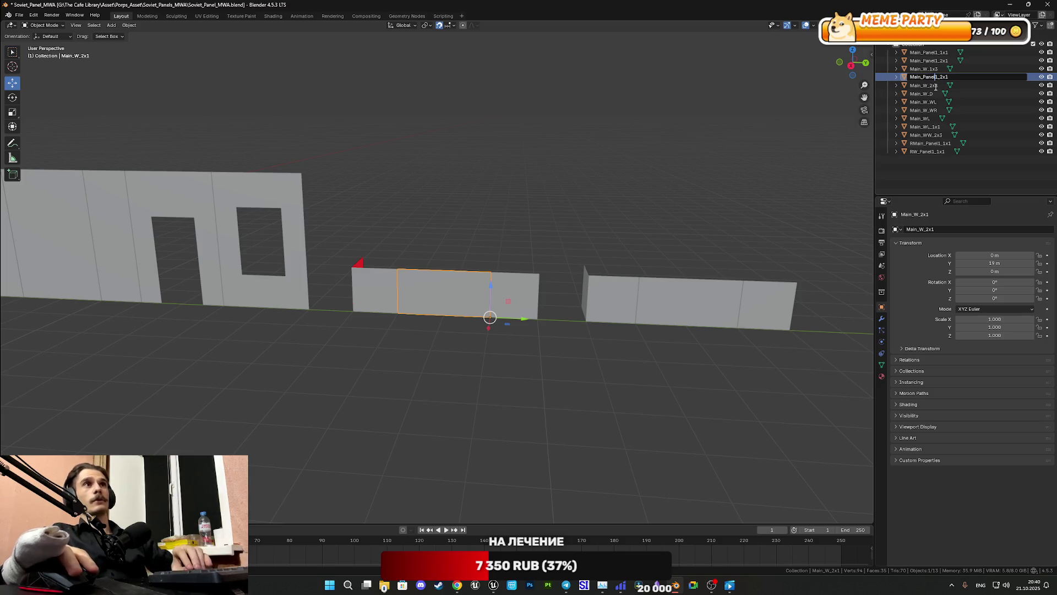
key(BackSpace)
key(BackSpace)
key(BackSpace)
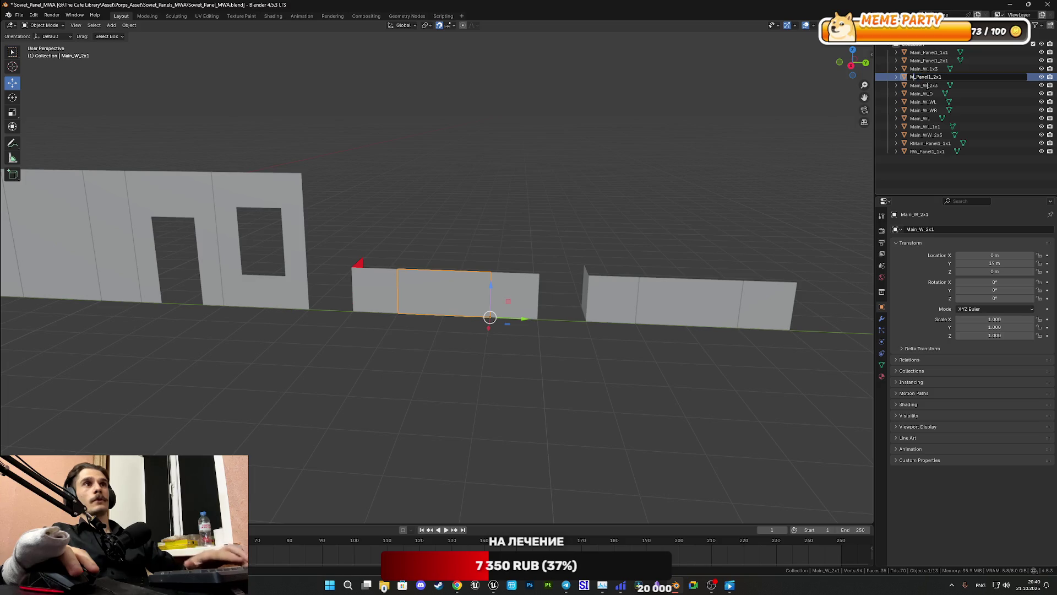
text(RW)
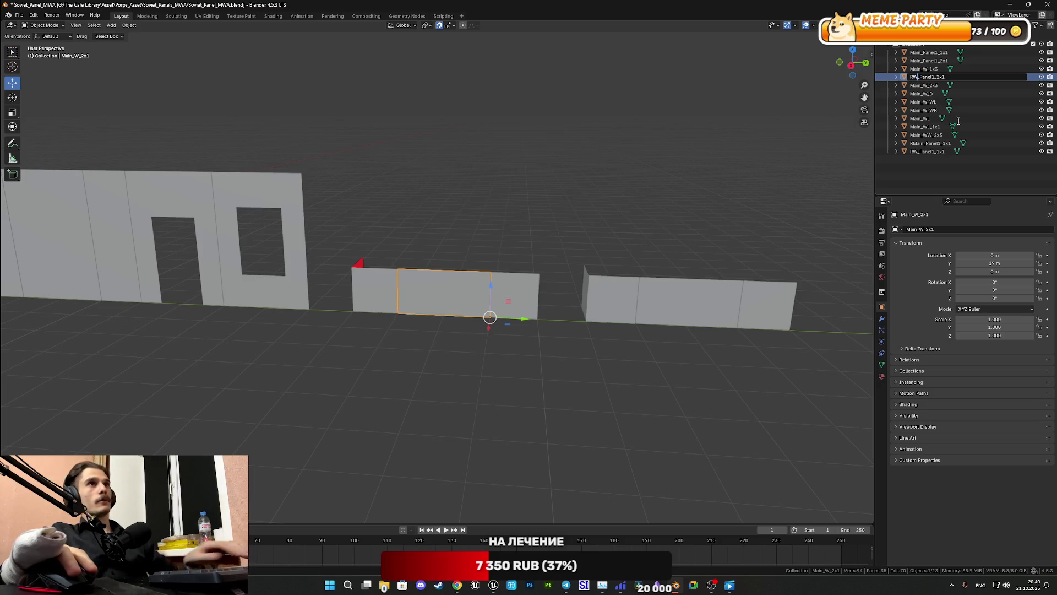
key(Return)
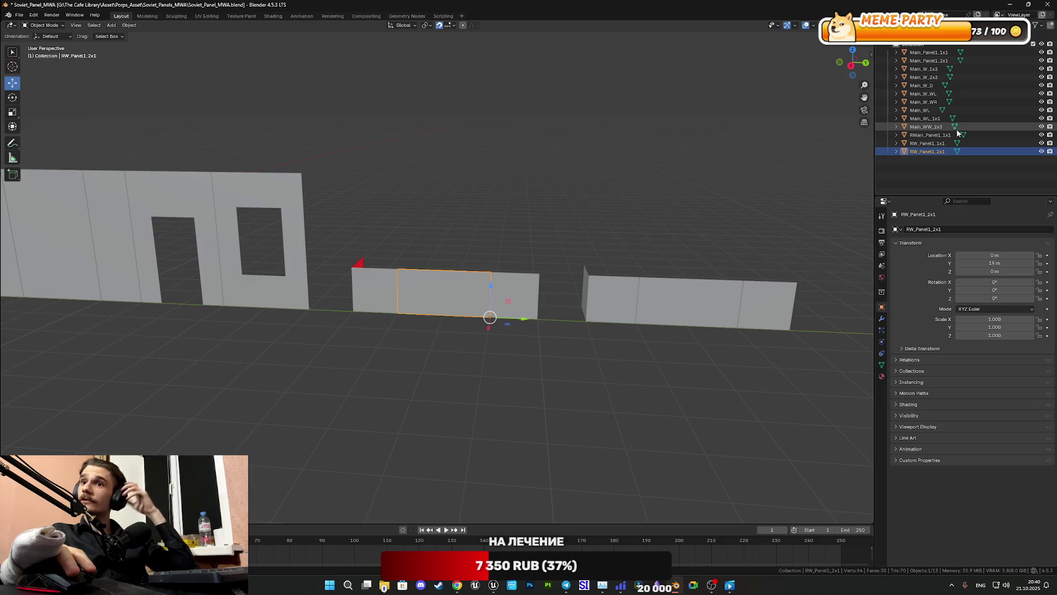
Step: Start renaming Main_WL_1x1, inserting Panel1 and deleting the leading Main
click(934, 119)
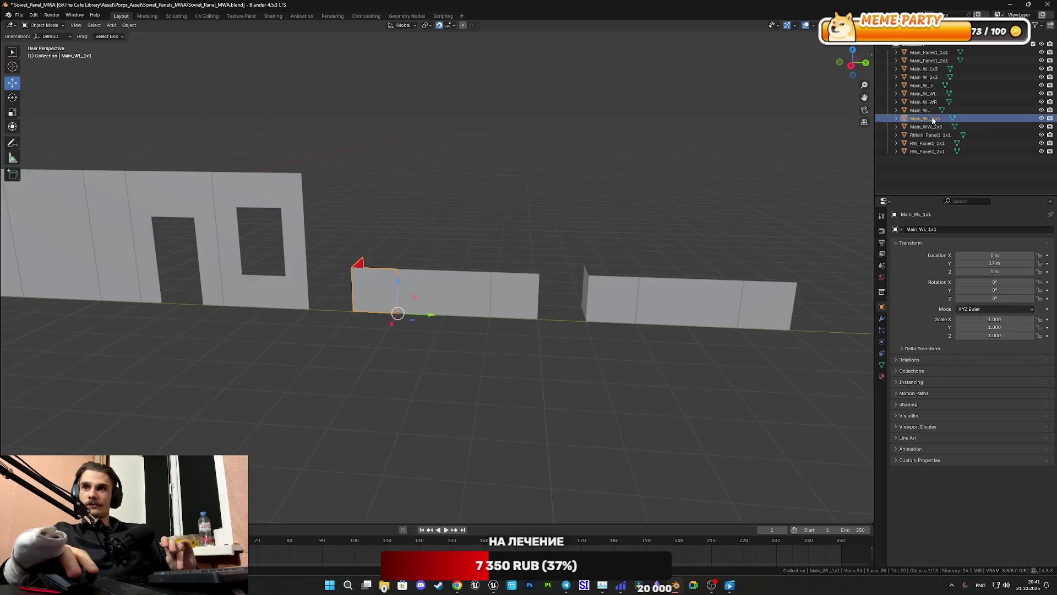
double_click(935, 119)
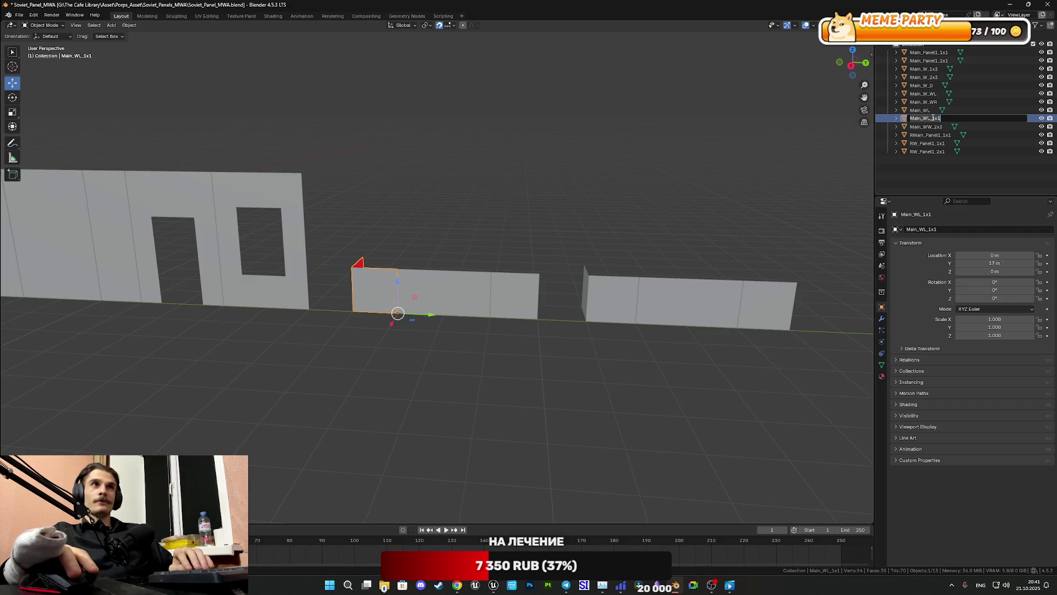
click(931, 118)
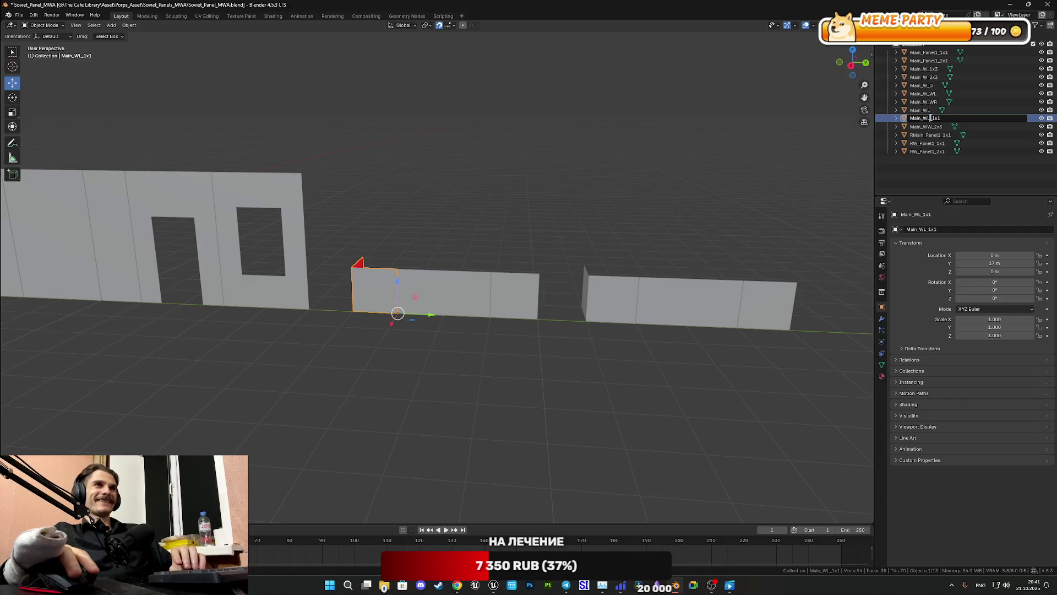
click(909, 118)
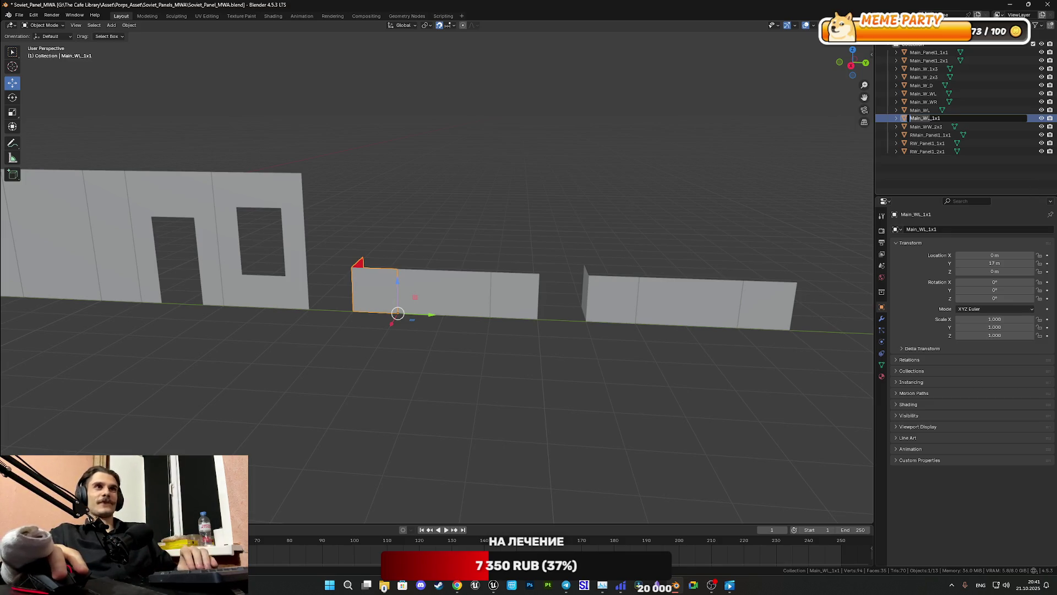
text(Panel1)
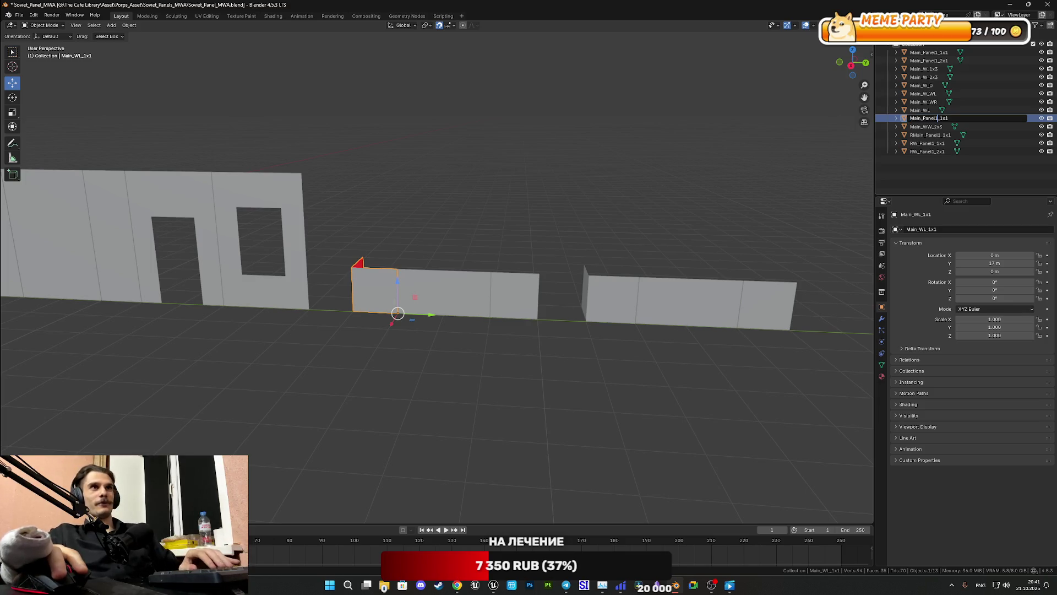
drag(923, 118, 891, 118)
key(BackSpace)
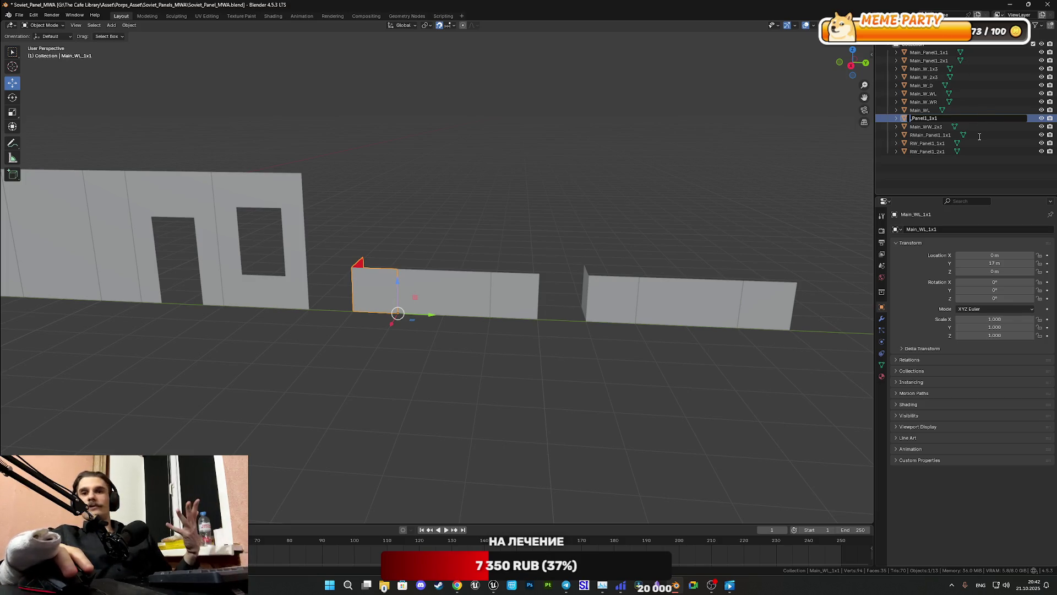
Step: Finish the corner piece's name as RWR_Panel1_1x1, removing the .001 suffix
text(RW)
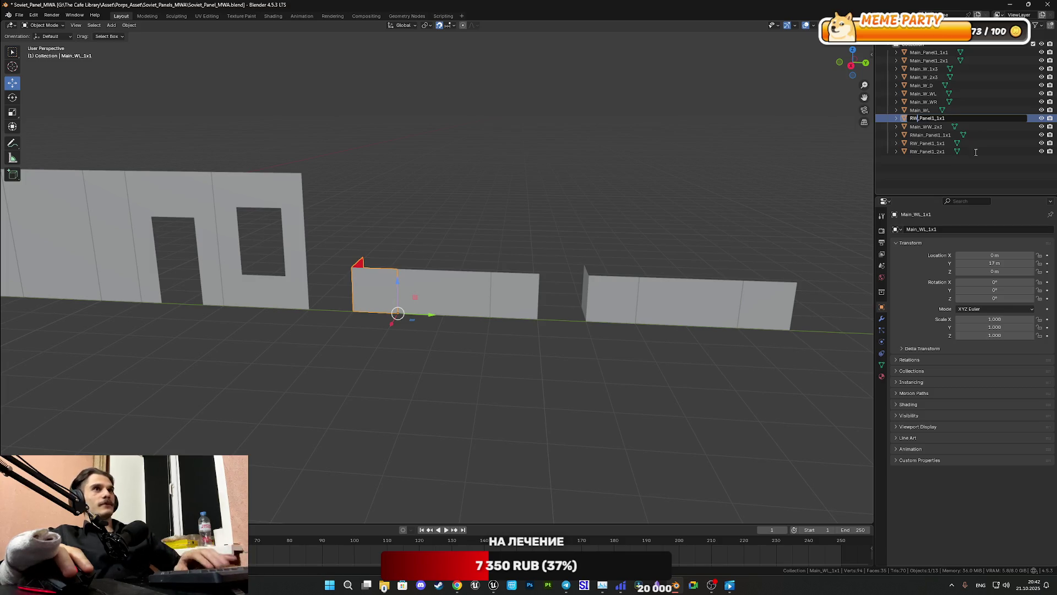
key(Return)
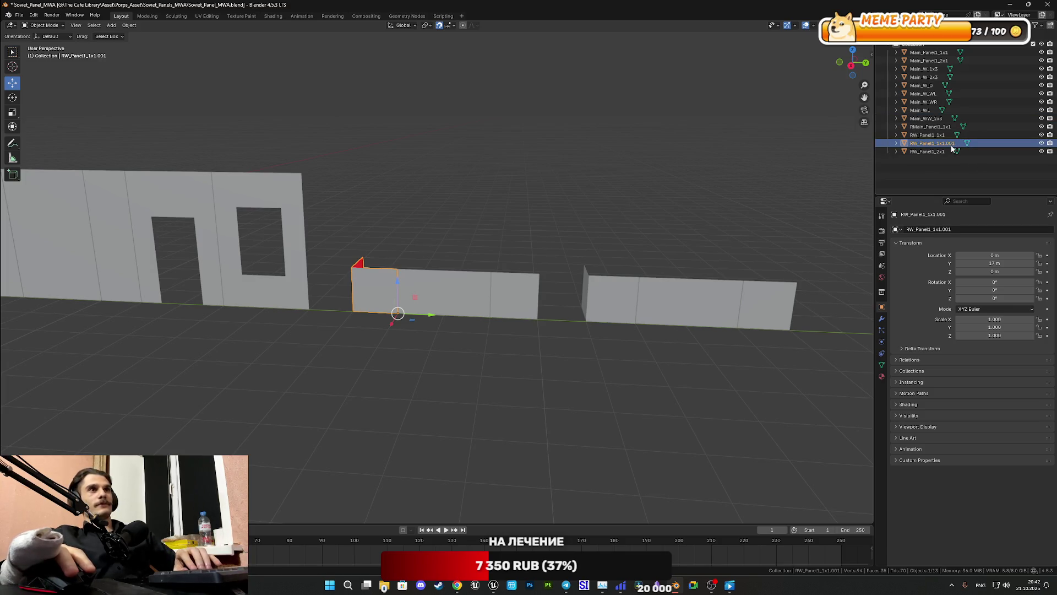
double_click(953, 143)
key(End)
key(BackSpace)
key(BackSpace)
key(BackSpace)
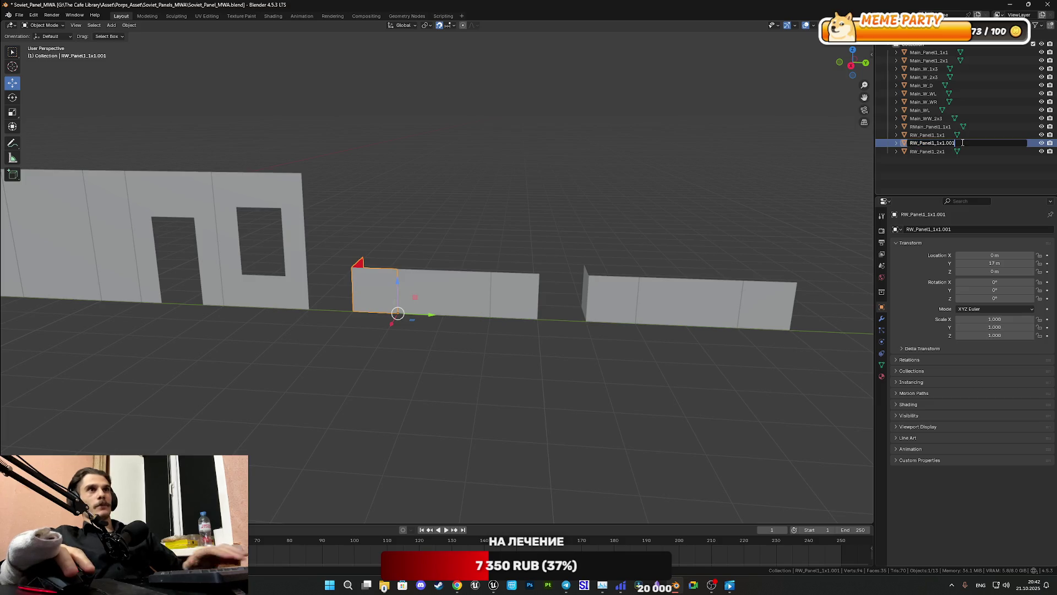
key(Left)
key(Left)
key(Left)
key(Left)
text(R)
key(Return)
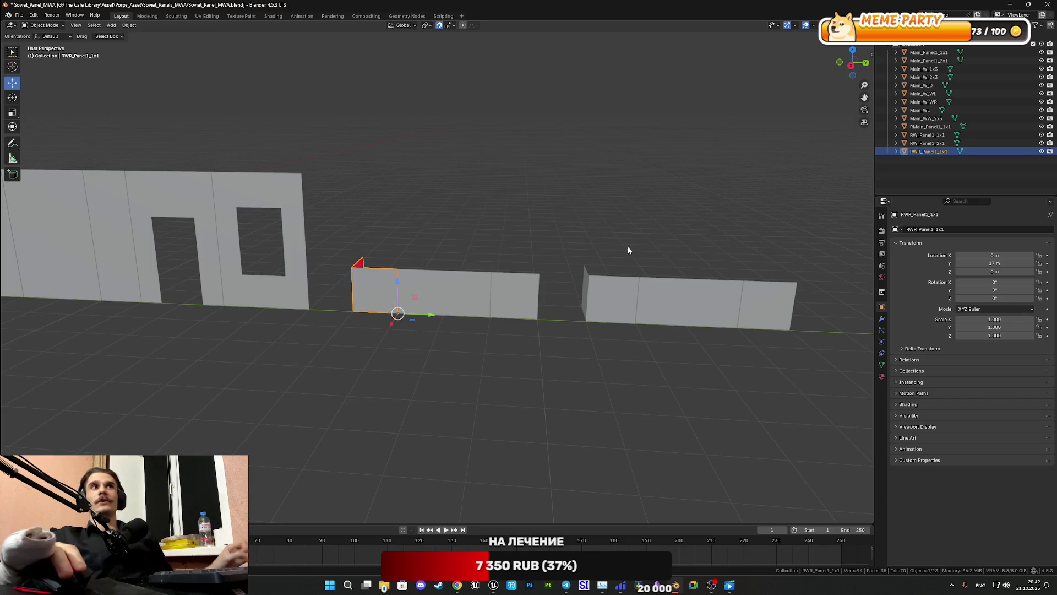
Step: Select the RW_Panel1_2x1, RW_Panel1_1x1 and Main_WW_2x3 panels in turn, adjusting the view
click(438, 288)
click(524, 282)
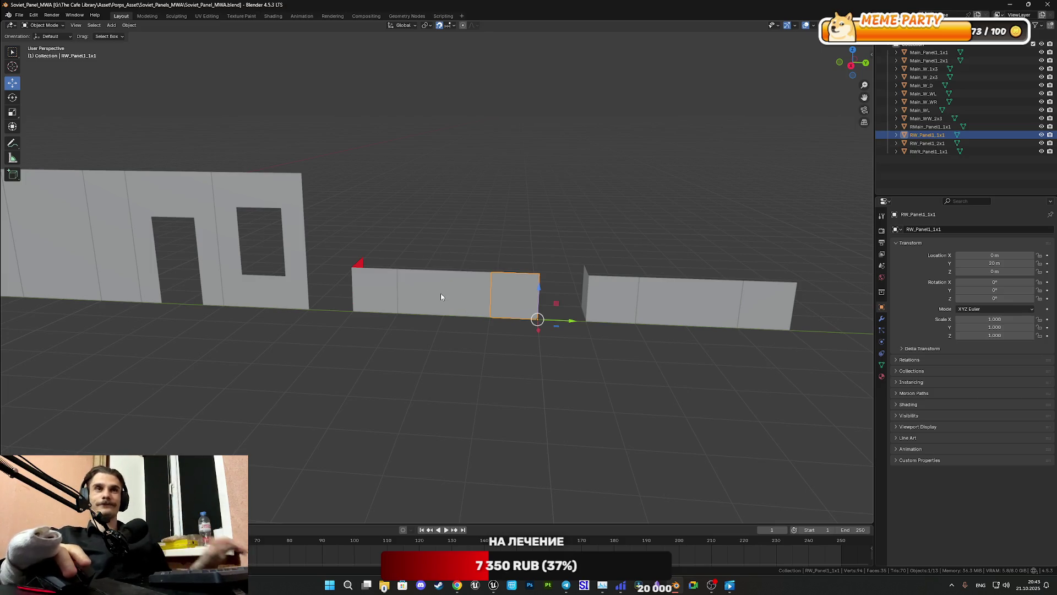
mouse_move(421, 289)
middle_down()
mouse_move(410, 304)
mouse_move(533, 262)
mouse_move(503, 293)
mouse_move(479, 296)
middle_up()
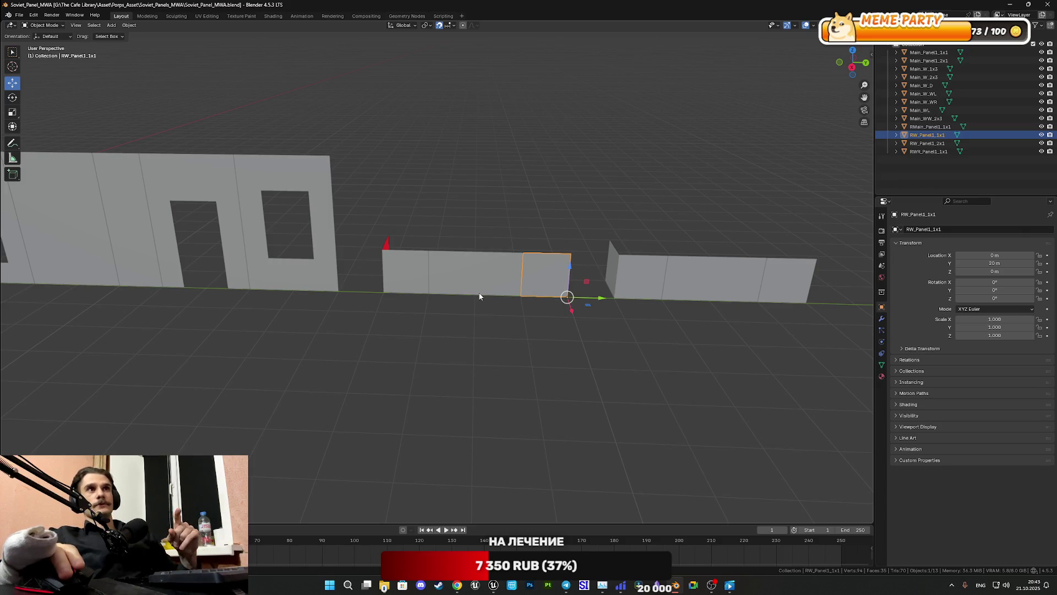
click(275, 263)
shift+middle_drag(275, 263, 515, 267)
Step: Rename the Main_WW_2x3 window wall panel to Window_Panel1_2x3
double_click(931, 119)
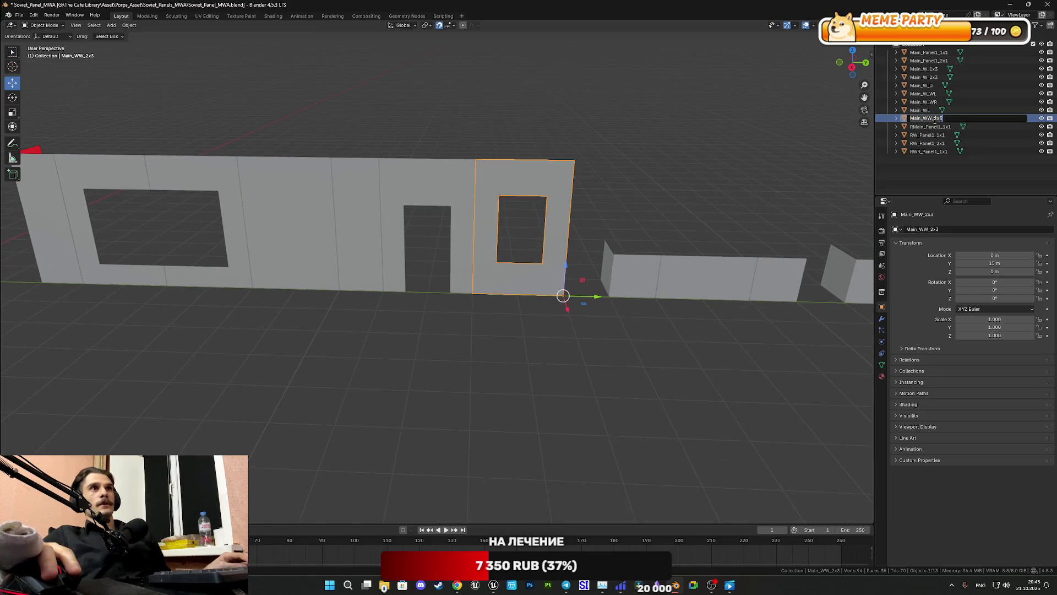
drag(934, 120, 908, 119)
text(Panel1)
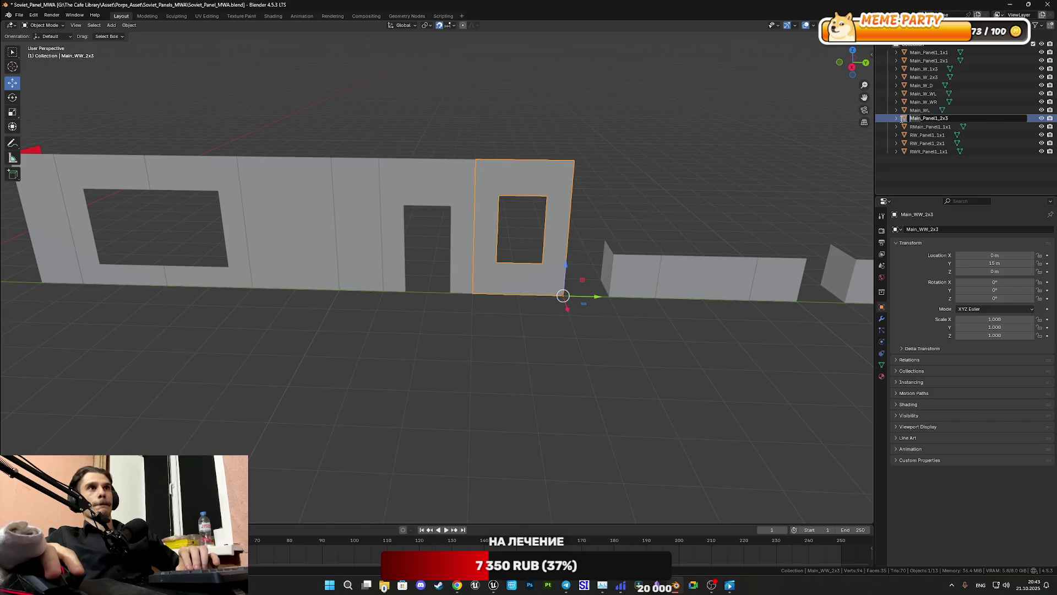
key(Delete)
key(Delete)
key(Delete)
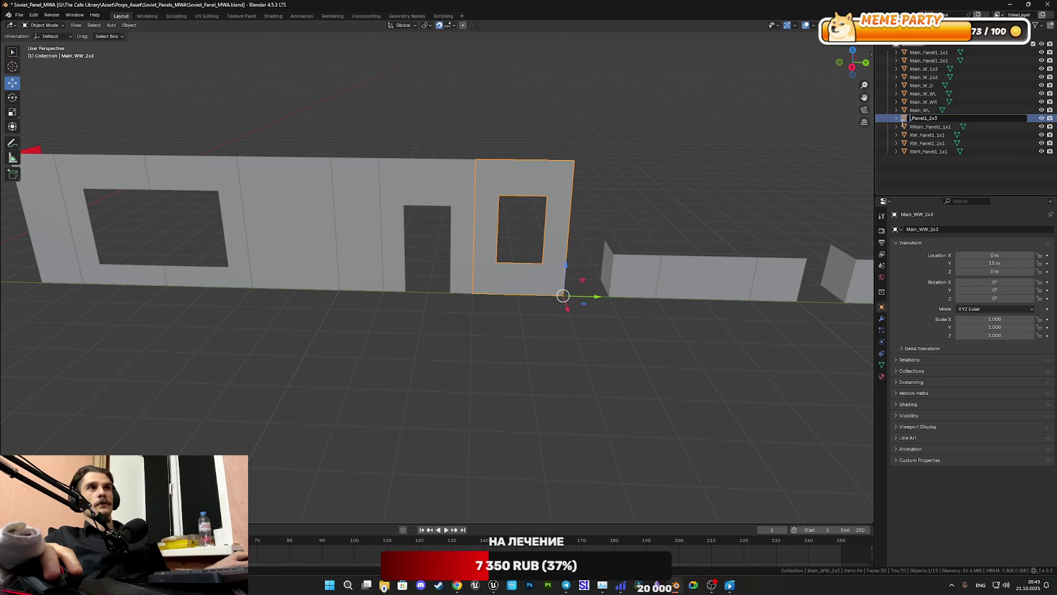
text(W)
text(ind)
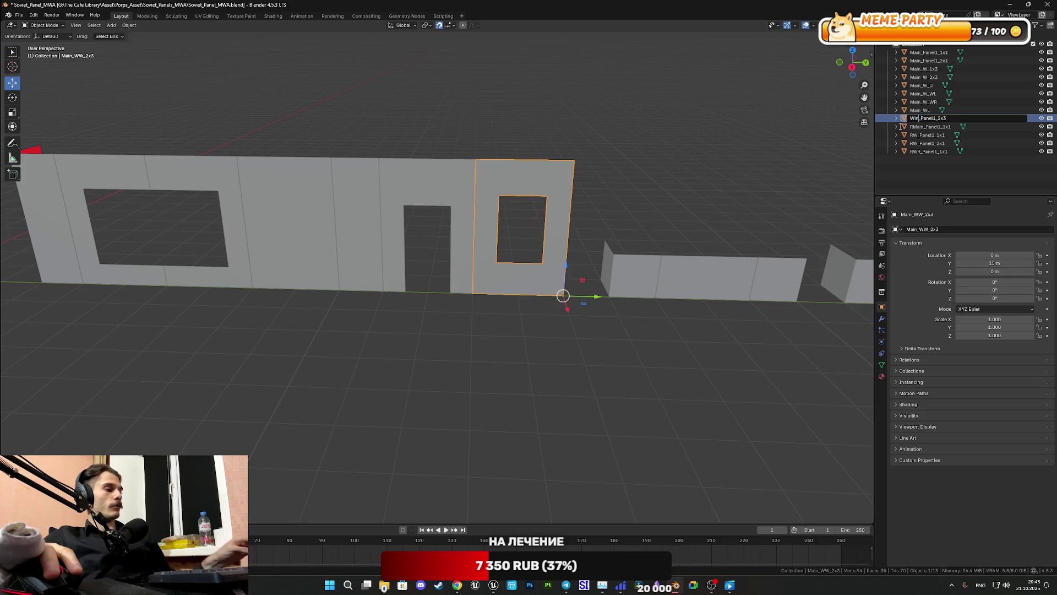
text(o)
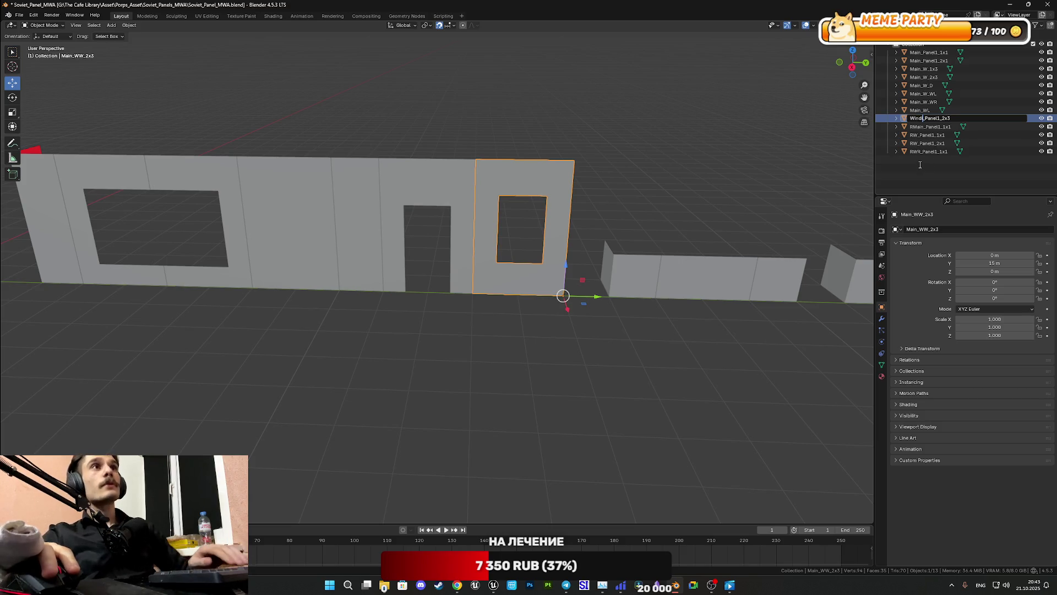
text(ow)
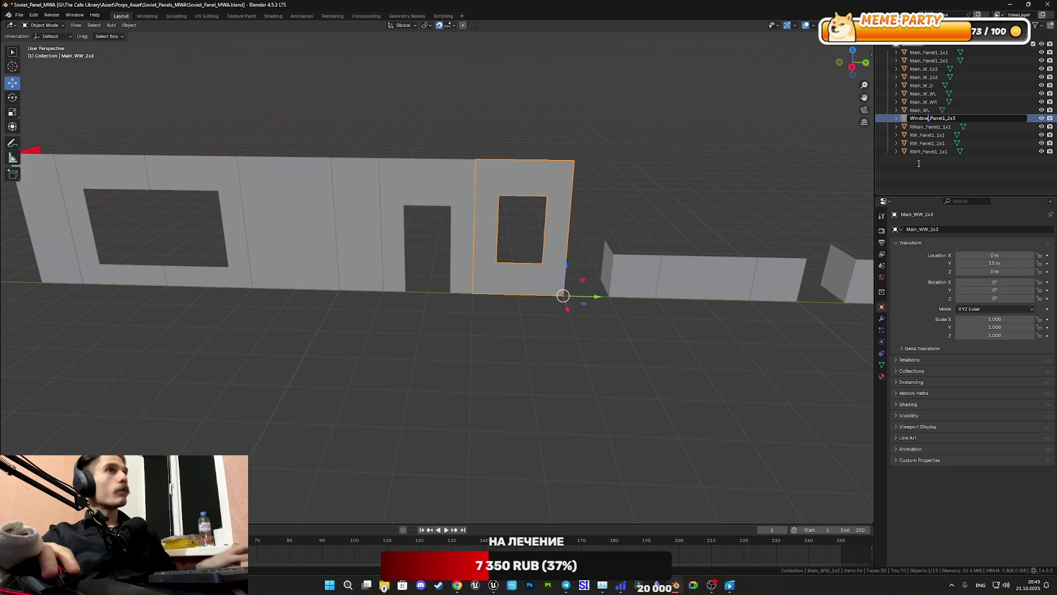
key(Return)
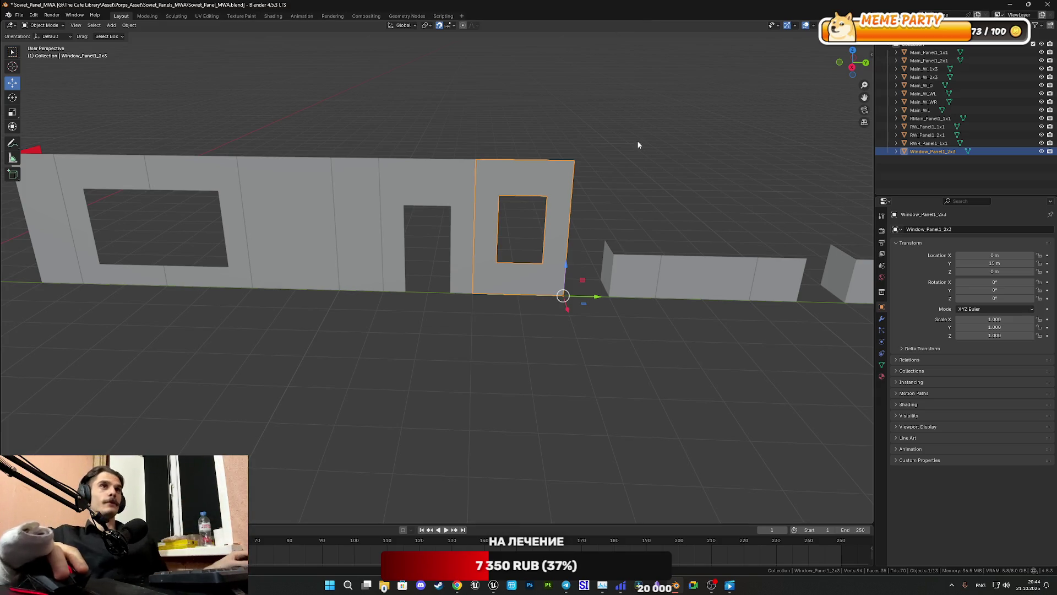
shift+middle_drag(509, 156, 572, 165)
click(504, 177)
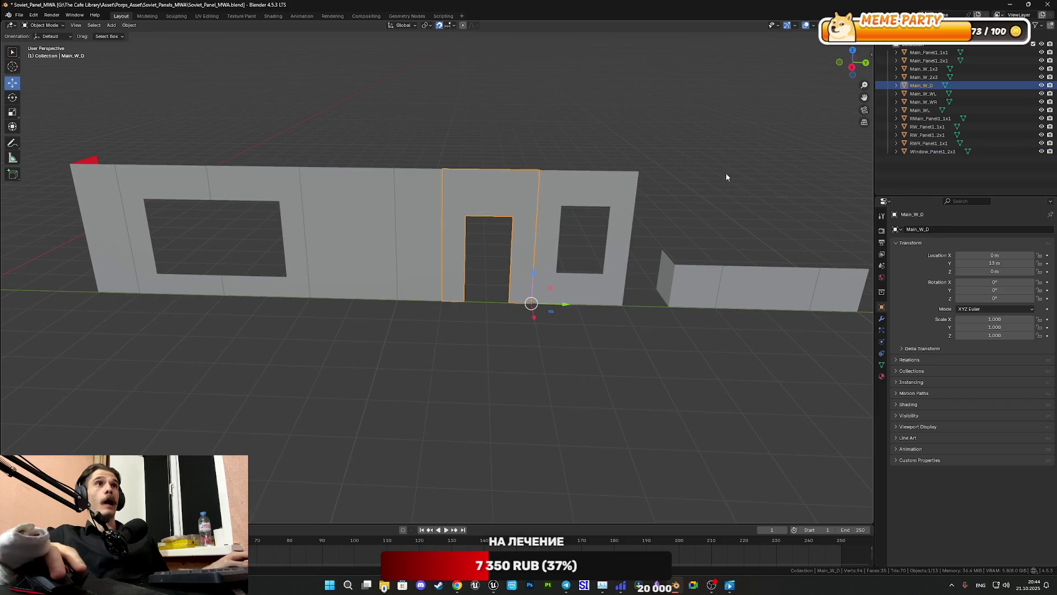
click(609, 191)
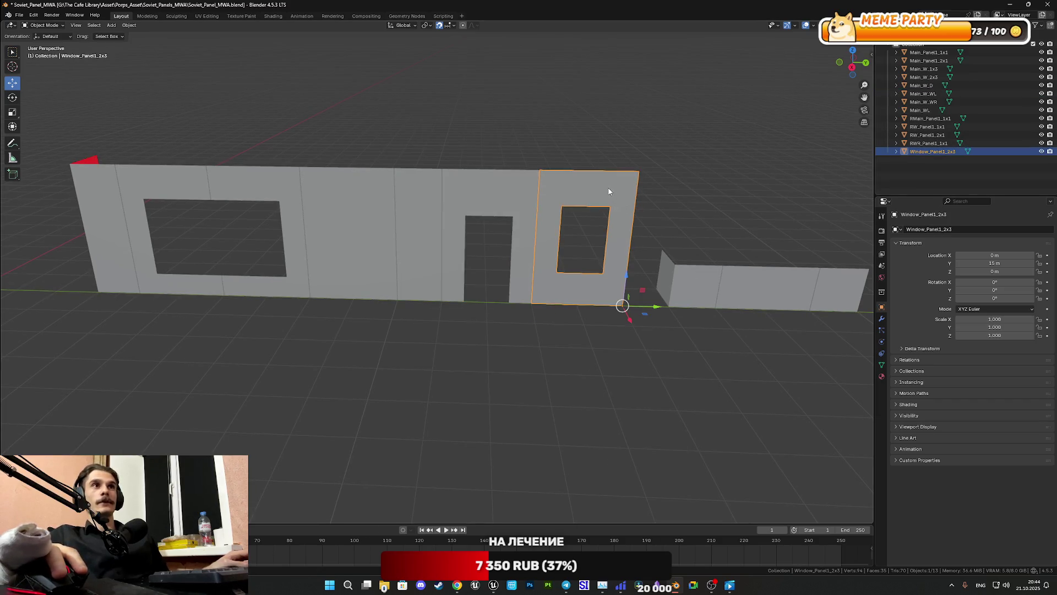
double_click(940, 151)
click(936, 152)
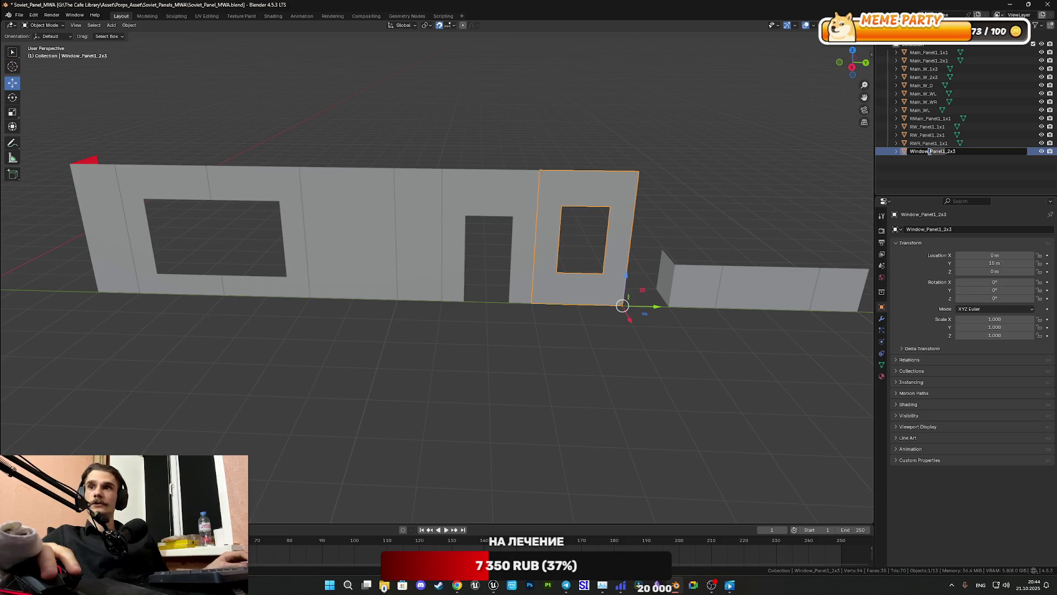
key(Return)
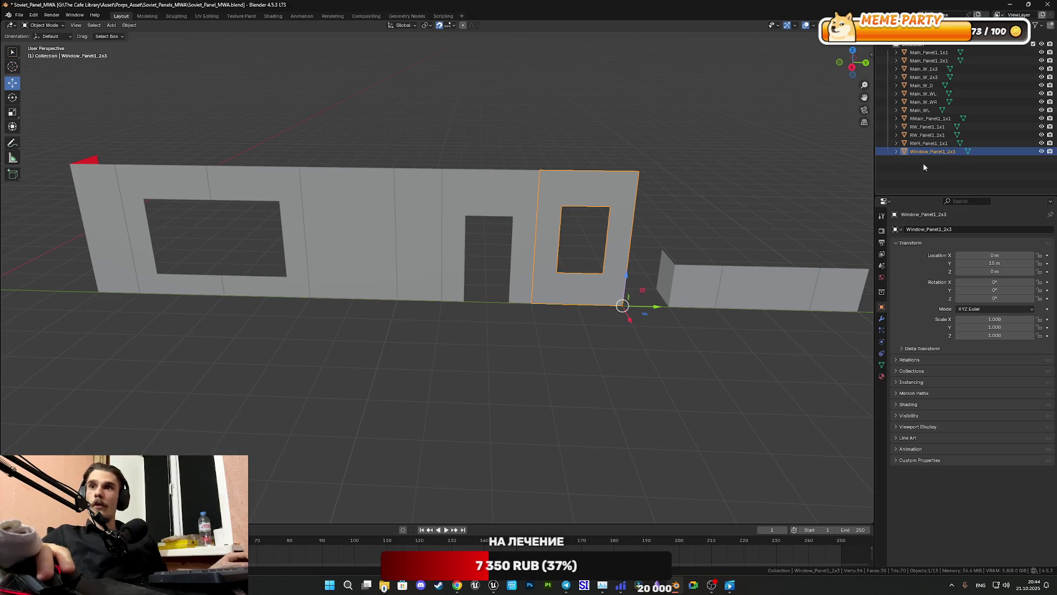
click(528, 197)
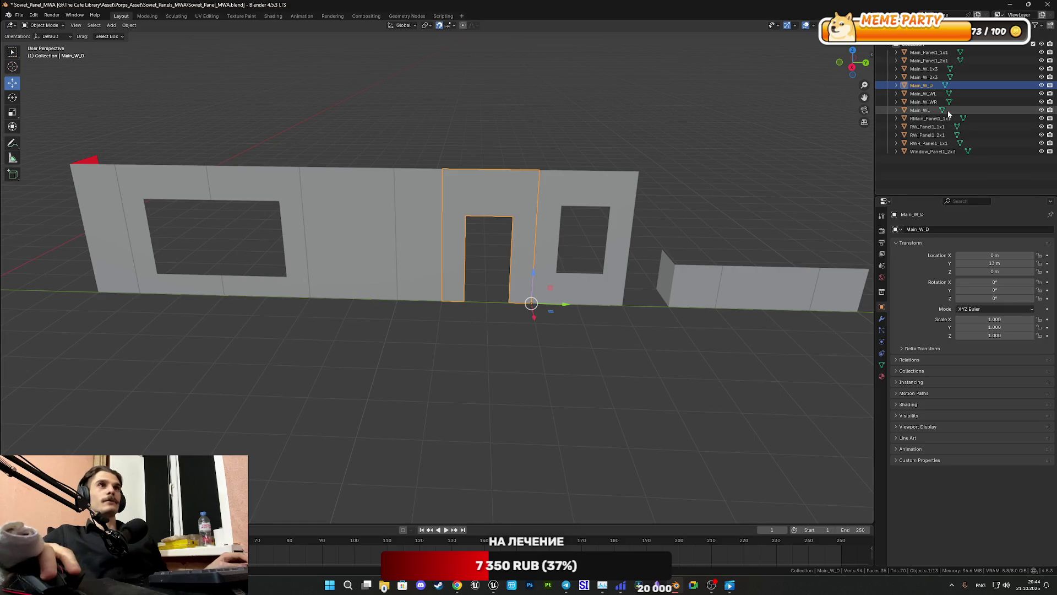
Step: Rename the Main_W_D door module to Door_Panel1, then bring the Telegram reference photos forward
double_click(925, 86)
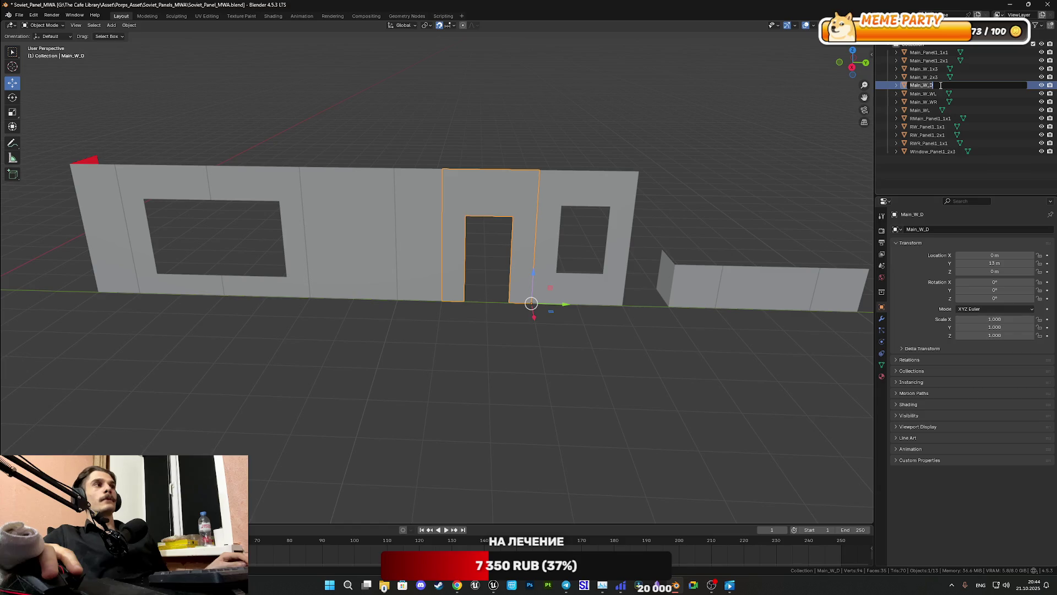
text(_Panel1)
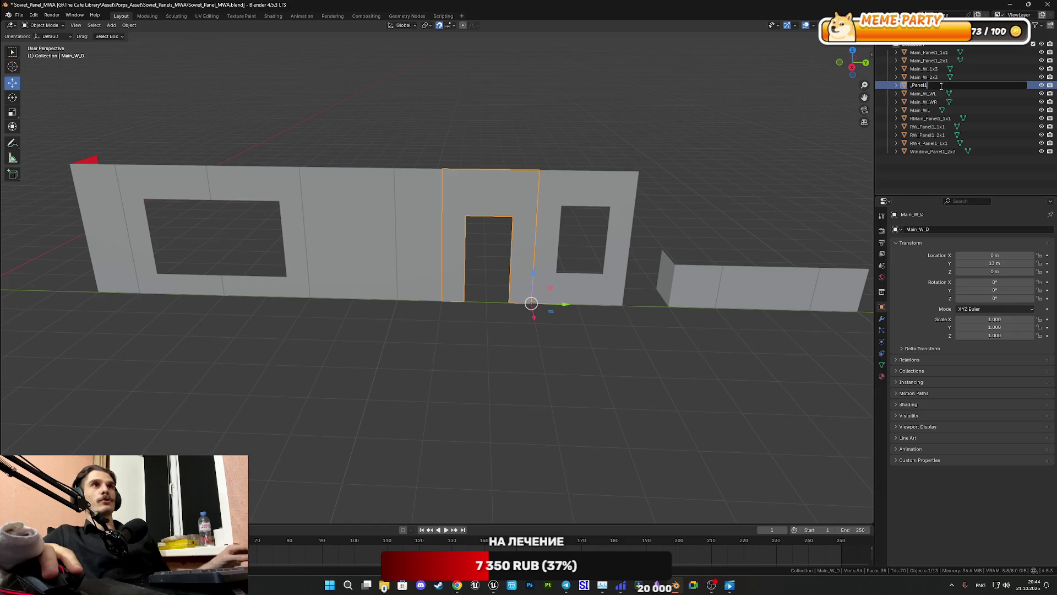
key(Left)
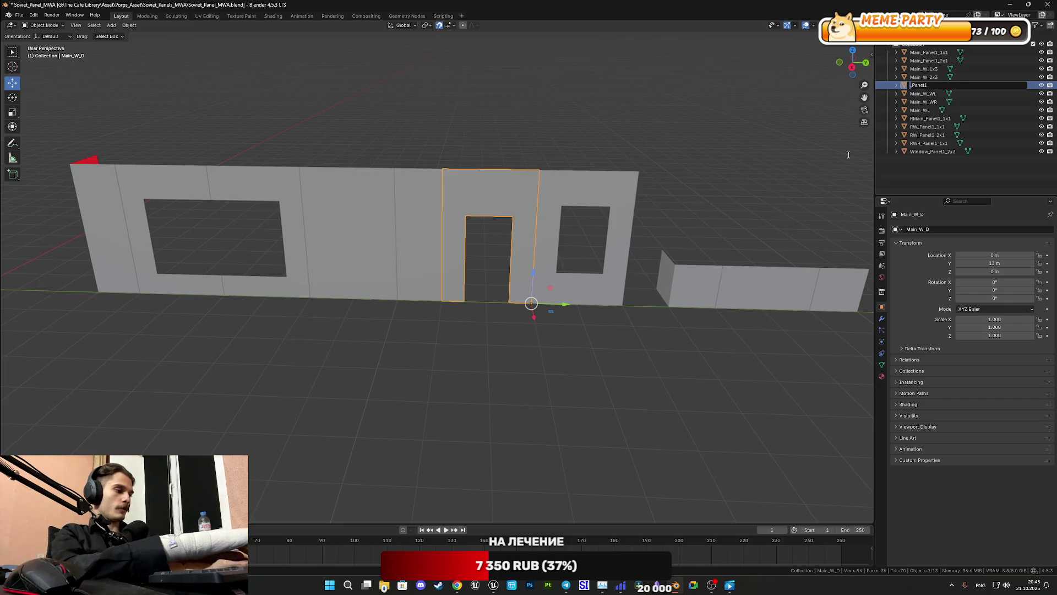
text(Door)
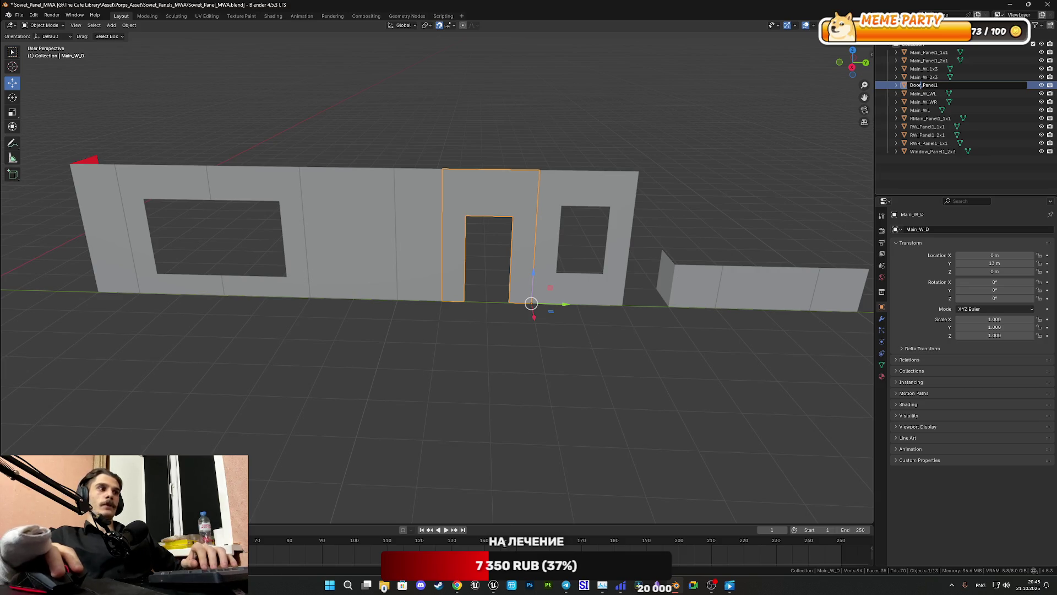
click(570, 583)
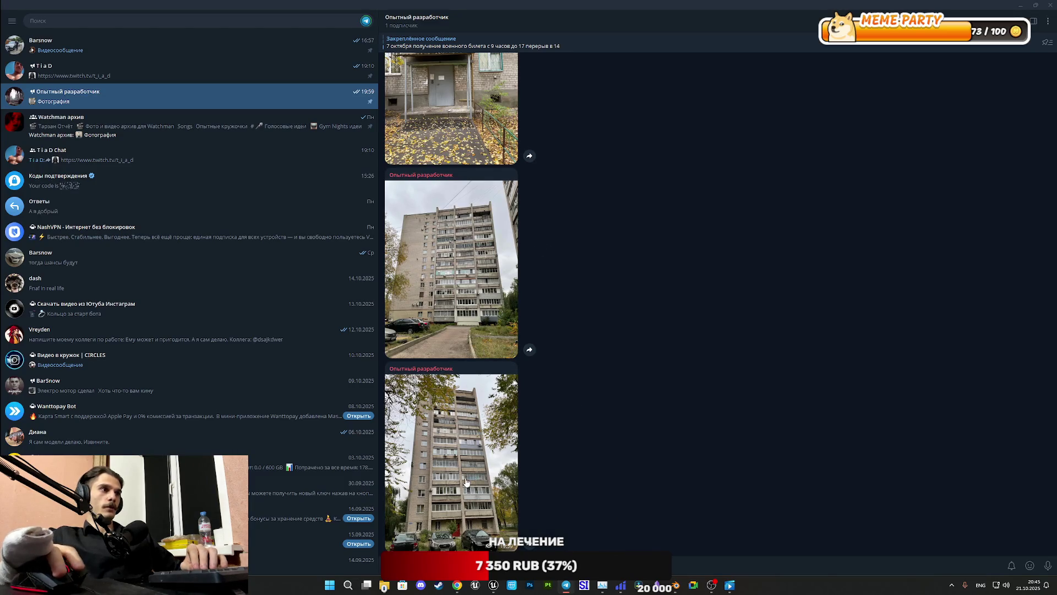
click(468, 416)
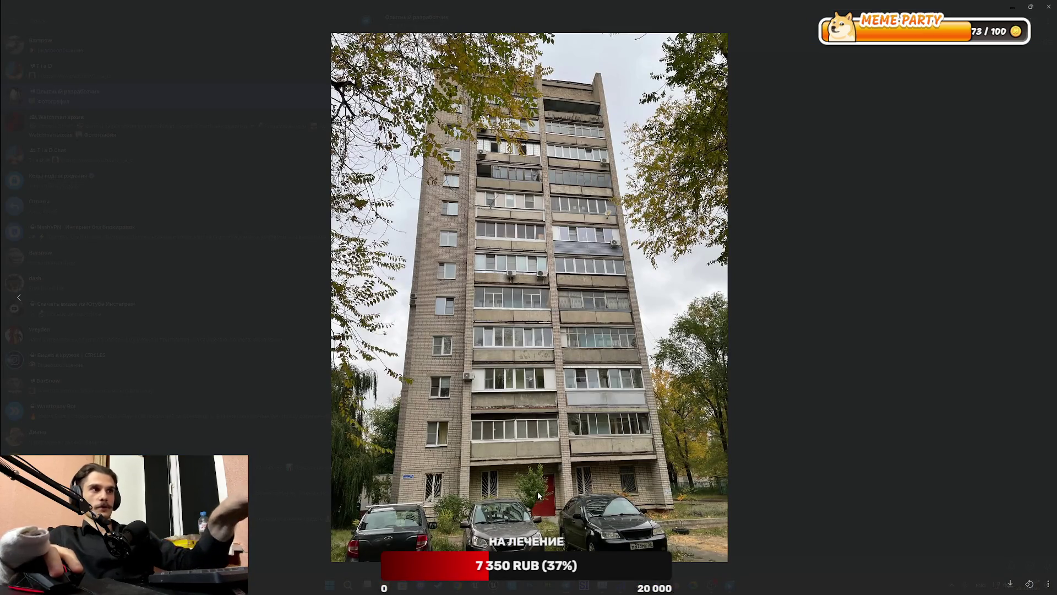
click(621, 437)
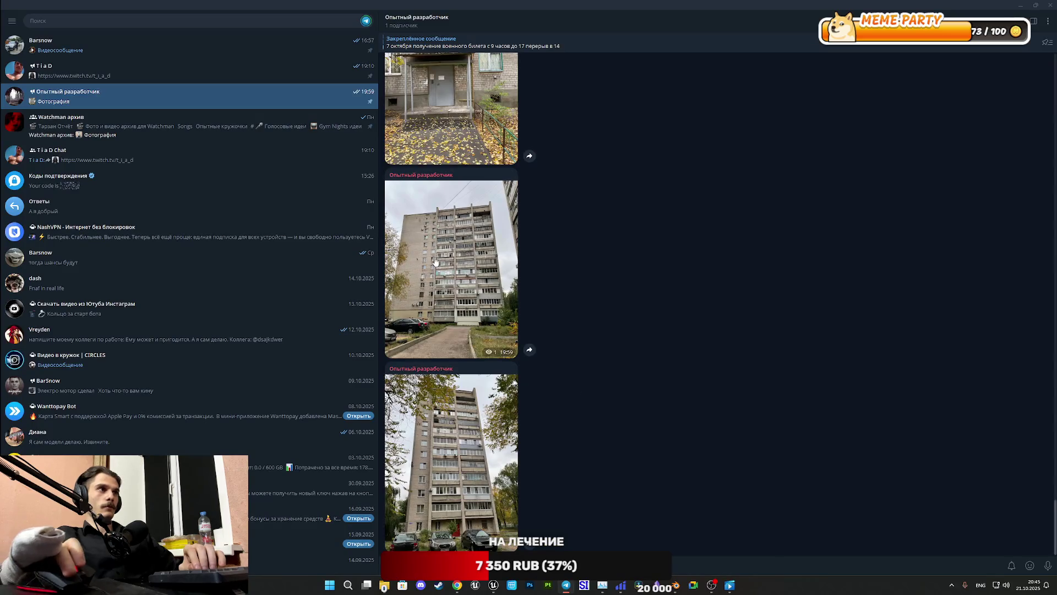
scroll(446, 247, up, 2)
click(446, 247)
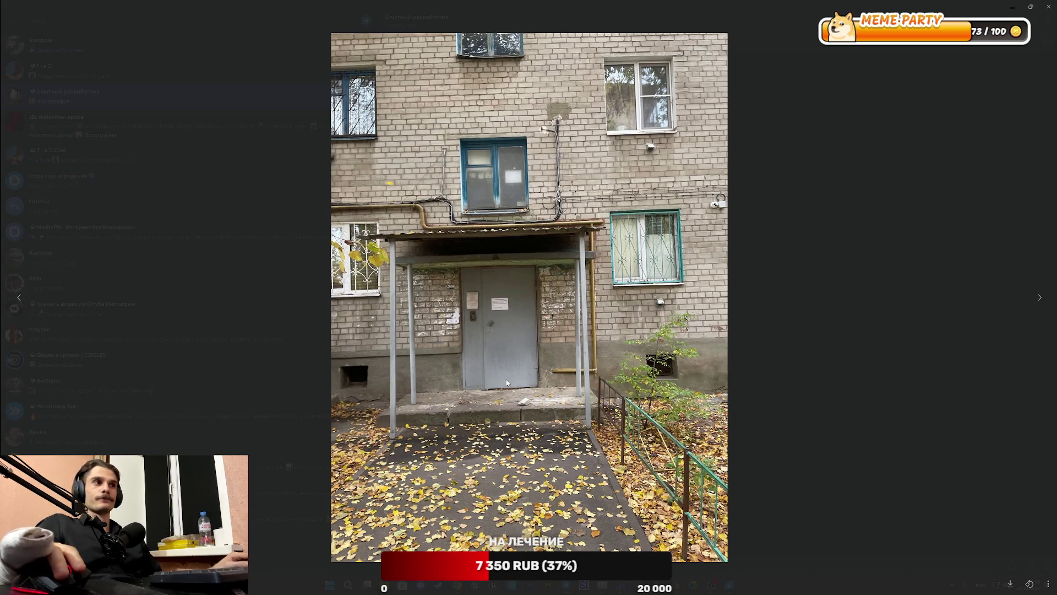
click(606, 424)
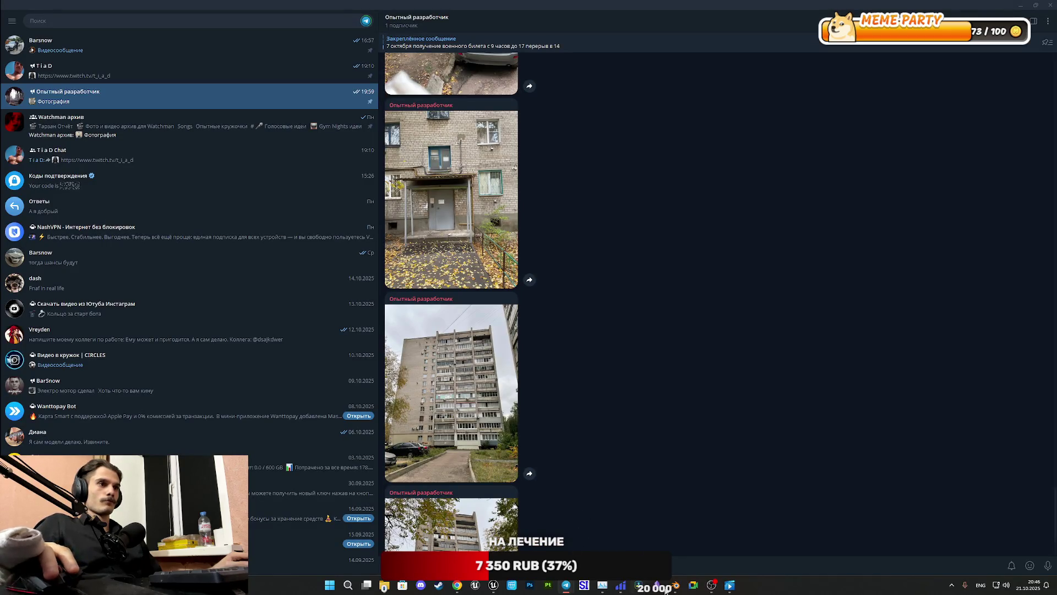
mouse_move(494, 587)
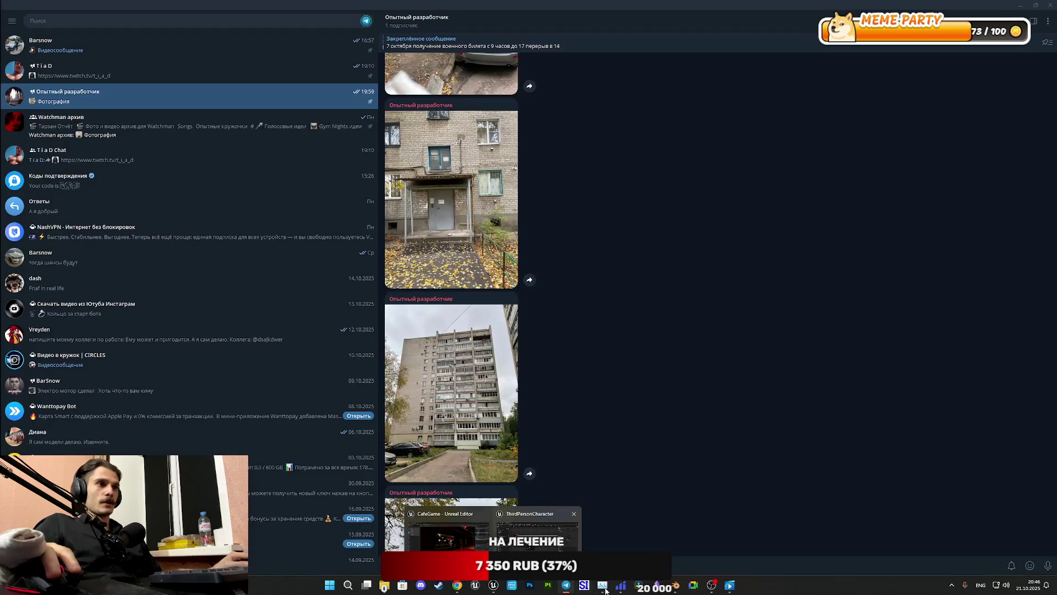
mouse_move(621, 587)
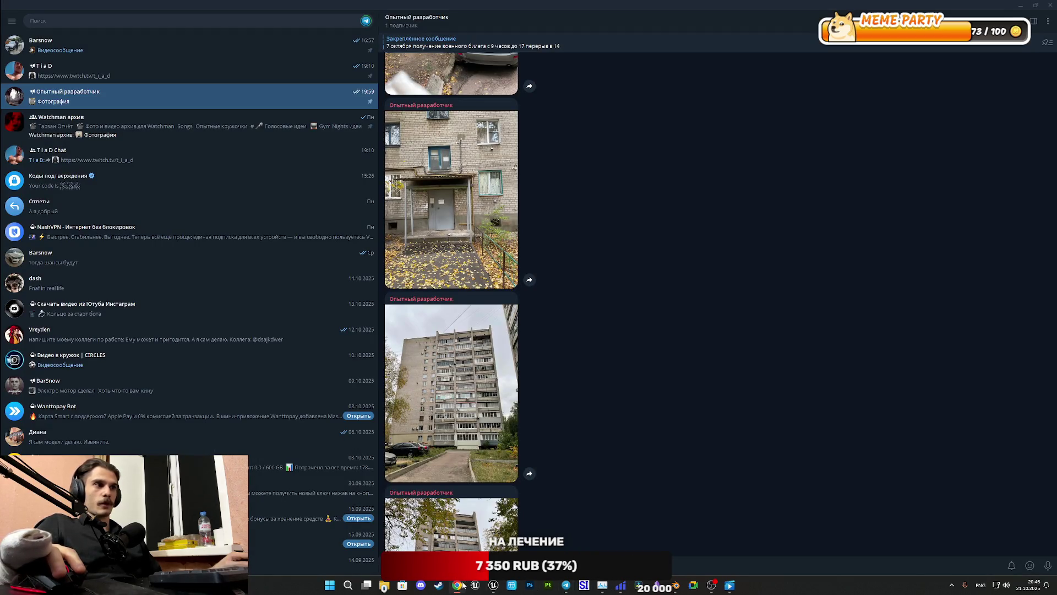
mouse_move(567, 585)
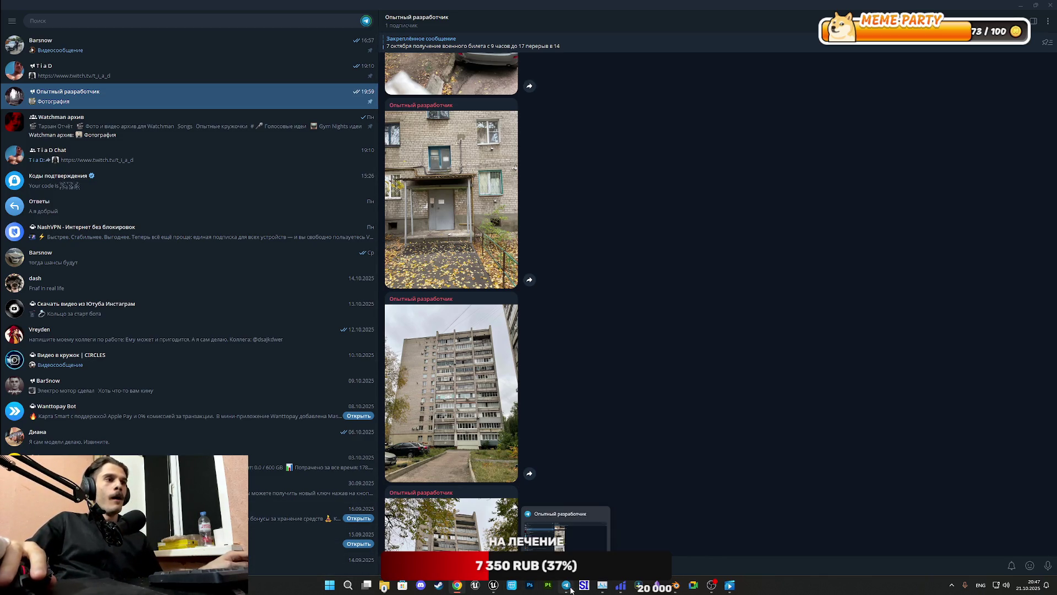
click(677, 586)
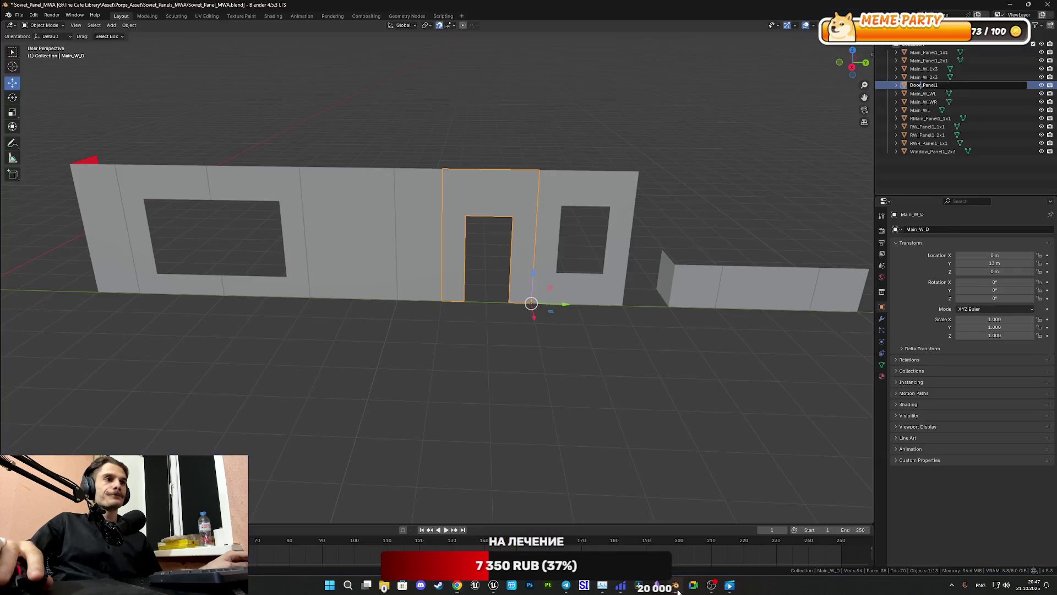
Step: Edit Window_Panel1_2x3's mesh and select the opening's top edge, showing its 2.25 m median height
click(596, 294)
key(Tab)
scroll(636, 296, up, 6)
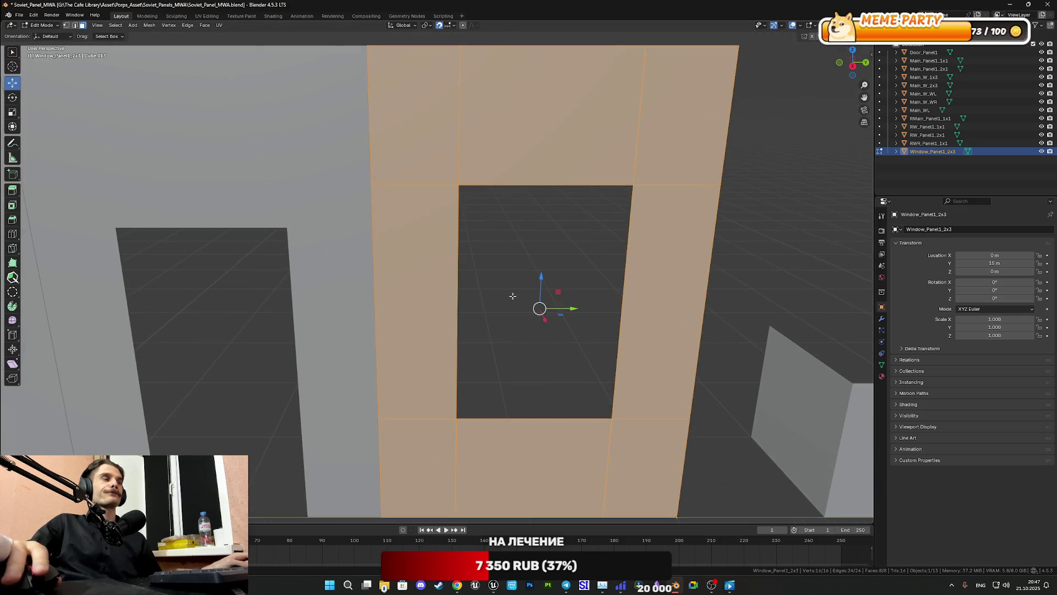
click(75, 25)
click(507, 192)
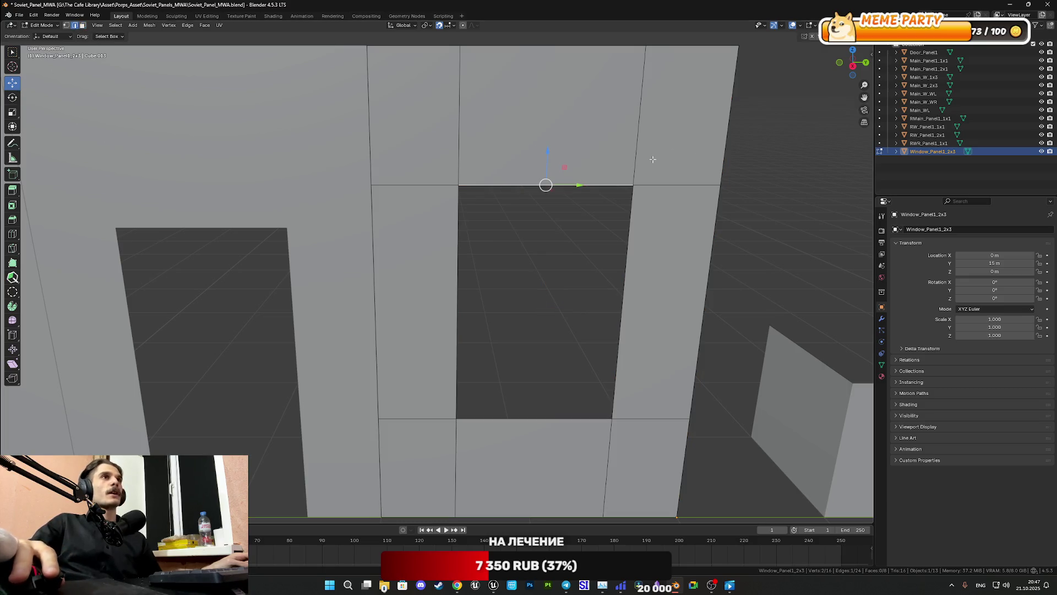
key(n)
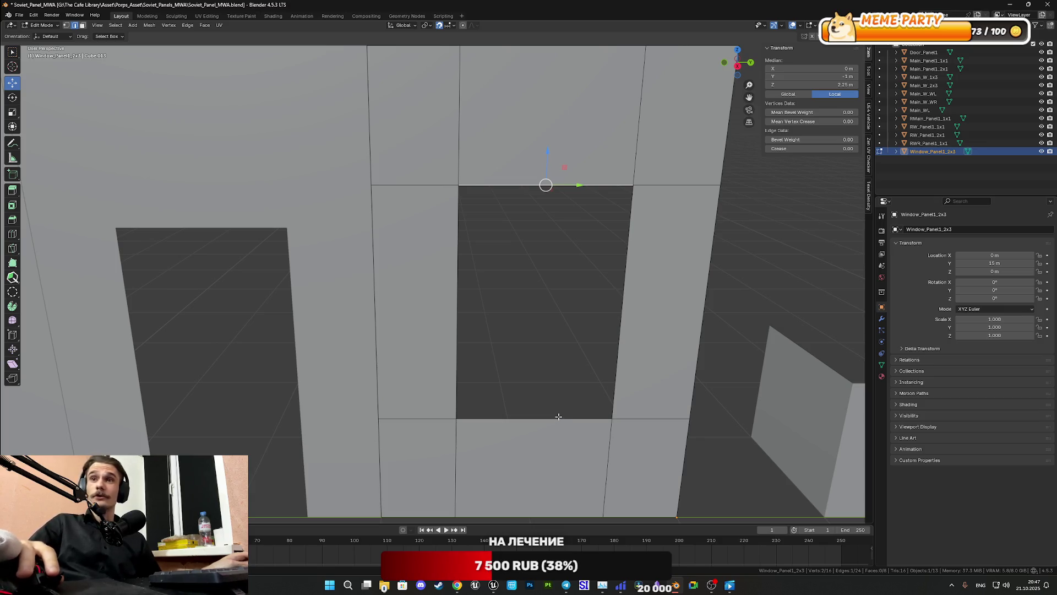
Step: Select the window opening's bottom edge instead, reading its 0.75 m median height
key(ctrl+z)
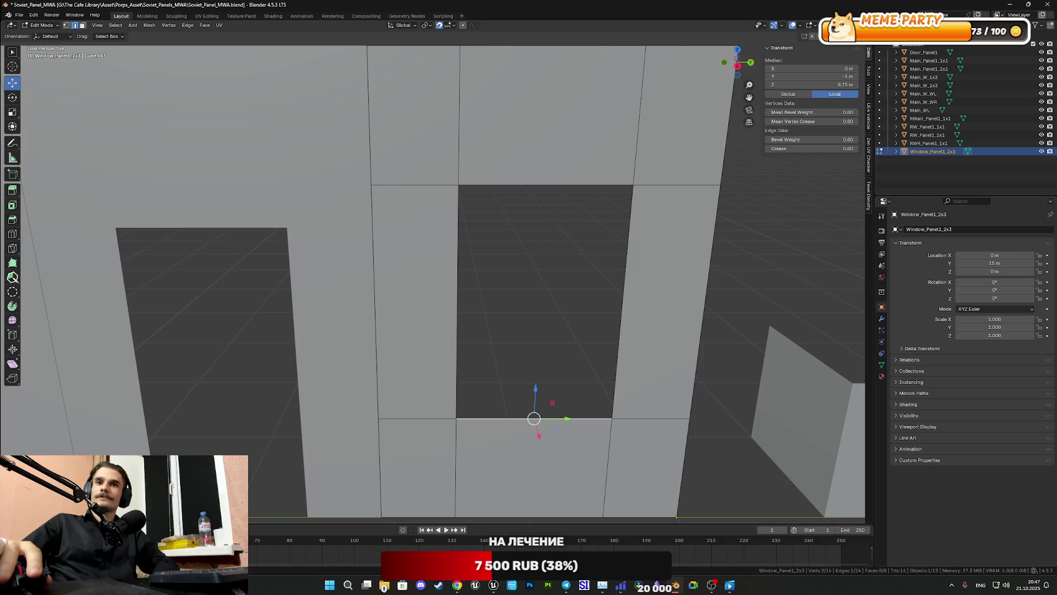
click(457, 585)
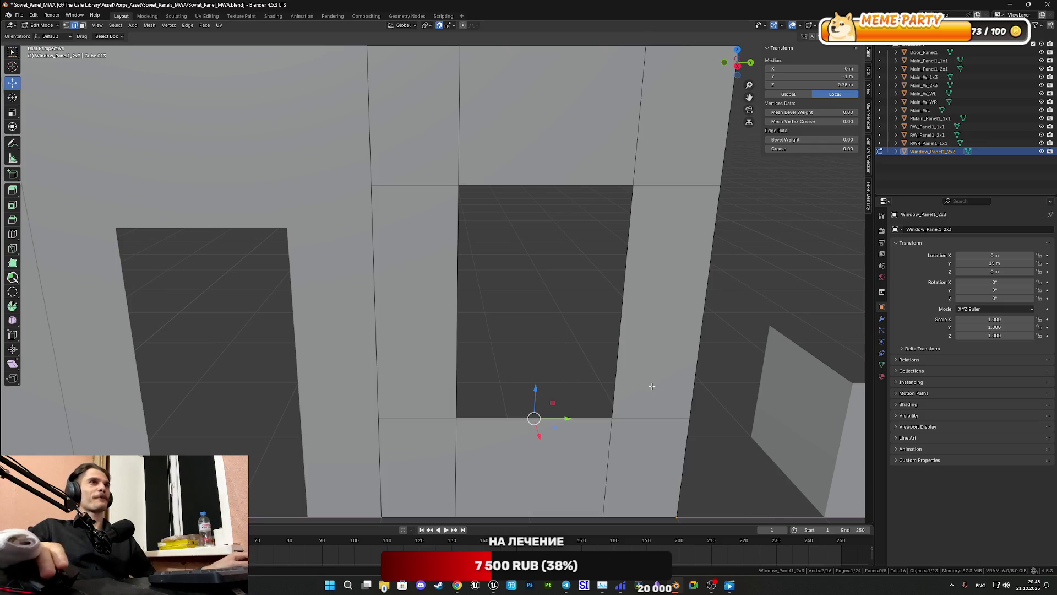
mouse_move(655, 387)
middle_down()
mouse_move(677, 371)
mouse_move(675, 358)
mouse_move(627, 388)
middle_up()
Step: Select the opening's right, bottom and top edges, confirming heights of 0.75 m and 2.25 m
click(620, 318)
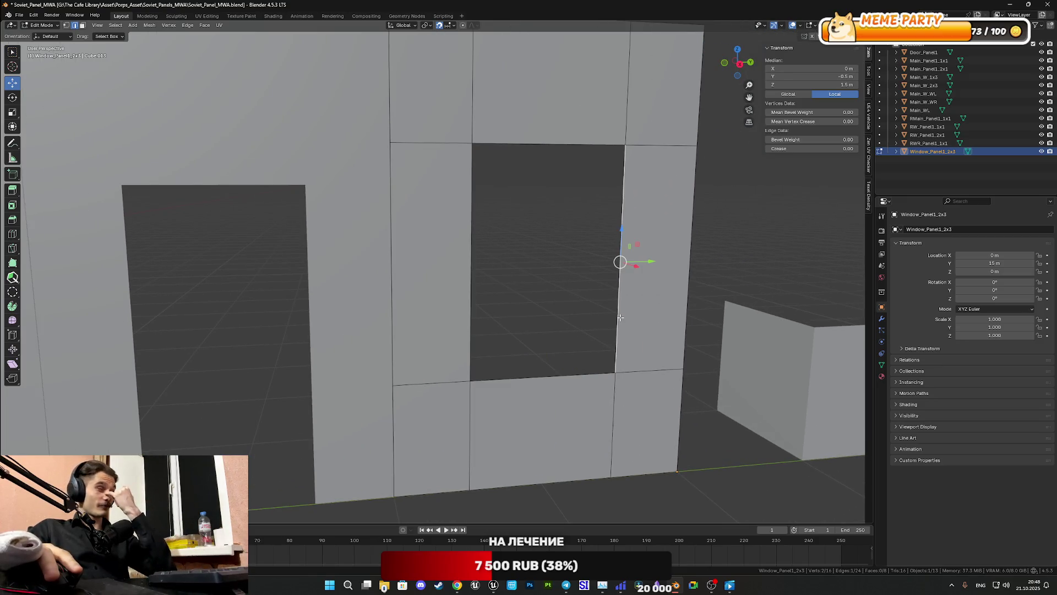
click(596, 367)
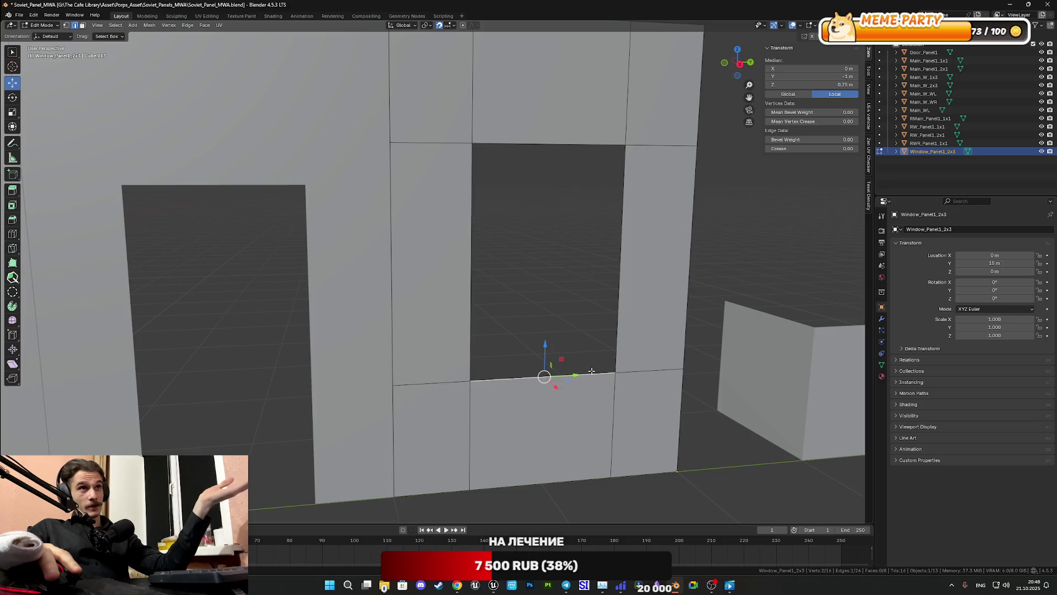
click(562, 142)
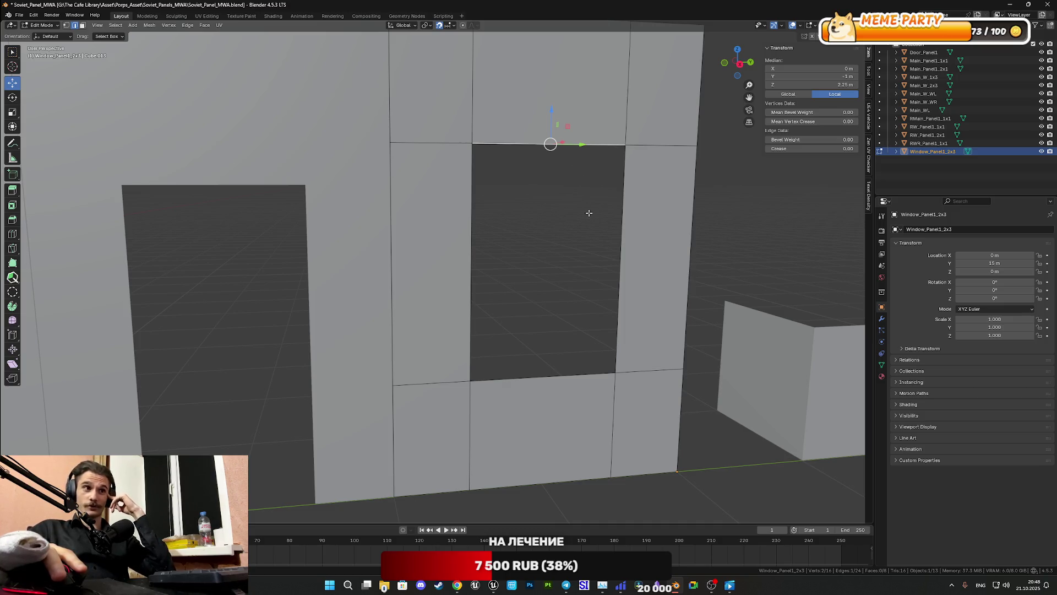
click(560, 377)
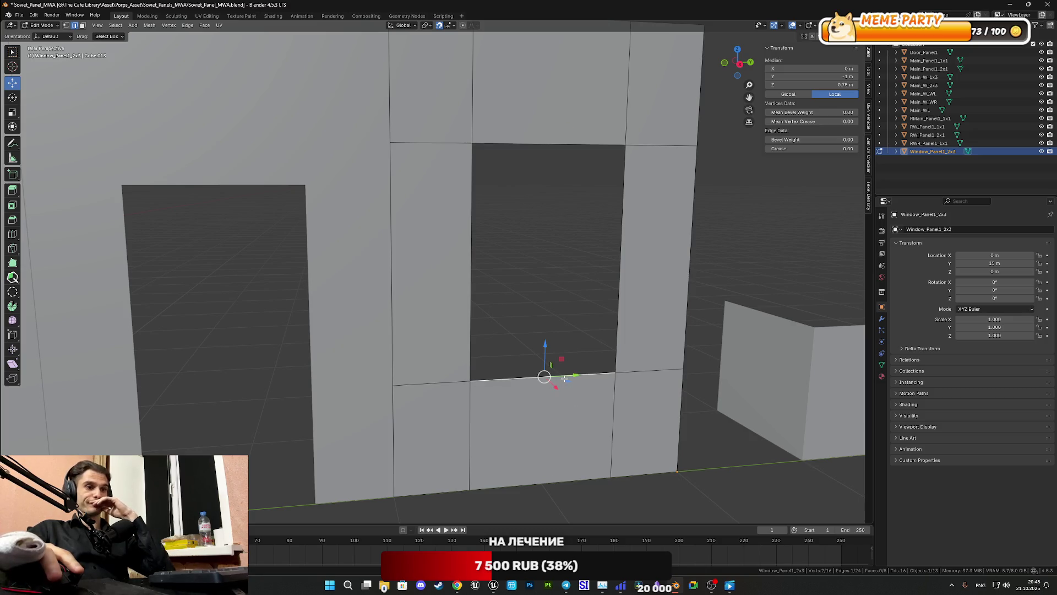
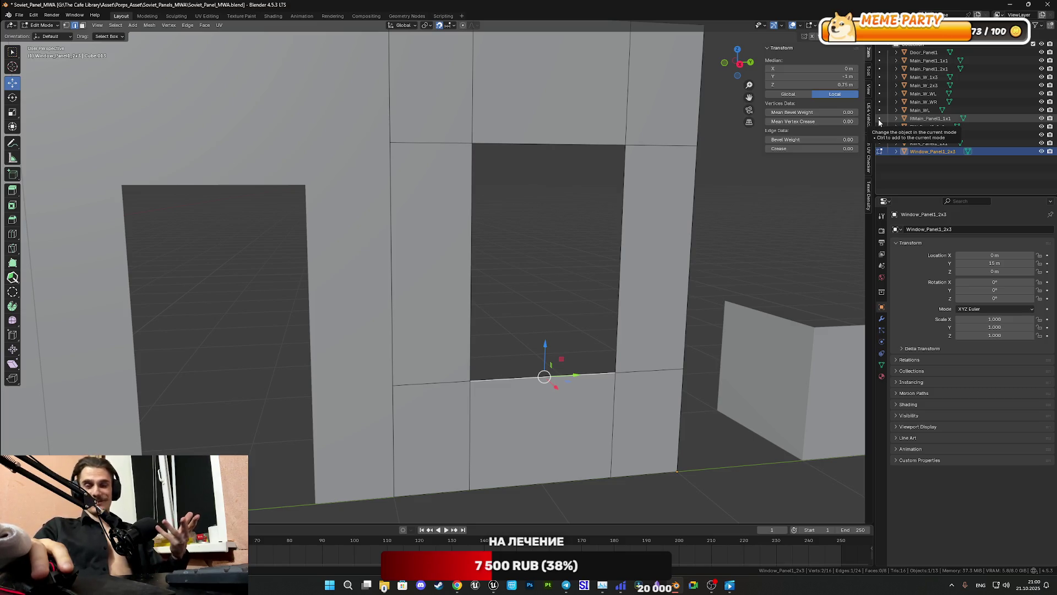
Step: Leave Edit Mode on Window_Panel1_2x3 and turn the view so the left wall faces forward
scroll(630, 349, down, 4)
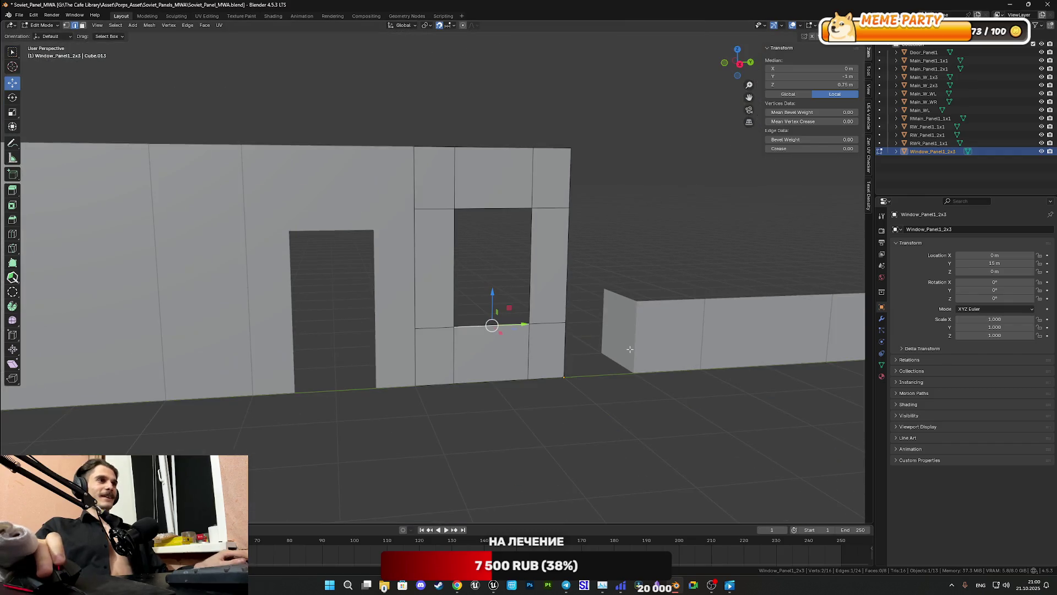
scroll(644, 291, down, 2)
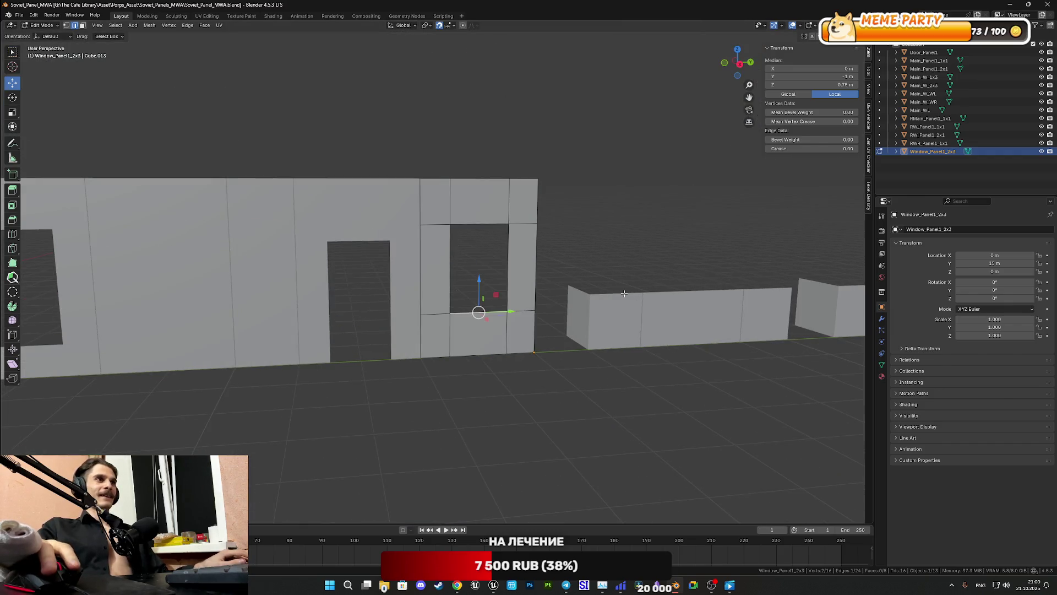
key(Tab)
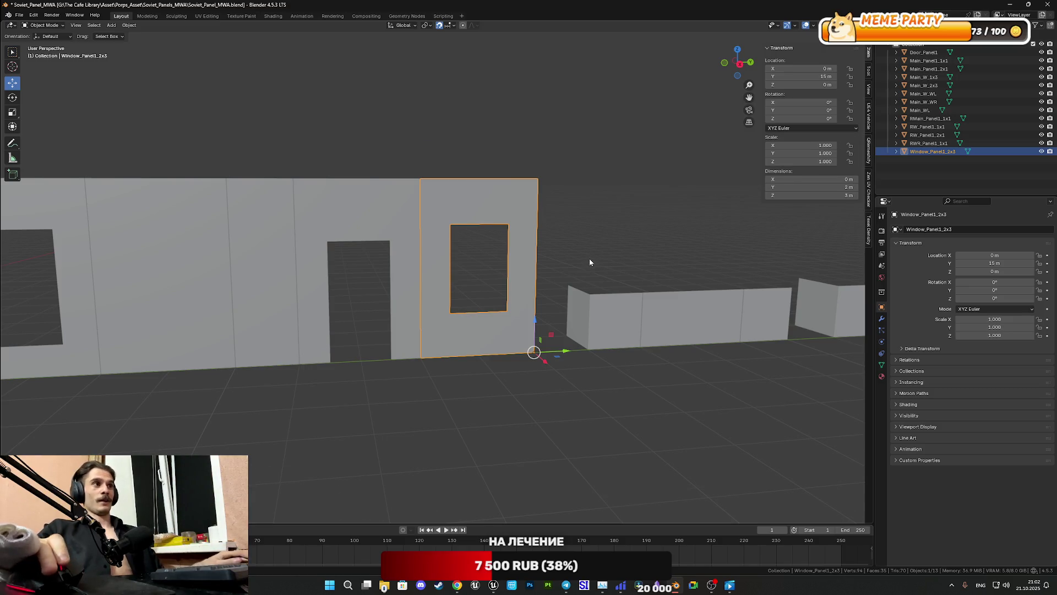
middle_drag(589, 259, 542, 261)
Step: Save Soviet_Panel_MWA.blend and zoom in on the window panel
key(ctrl+s)
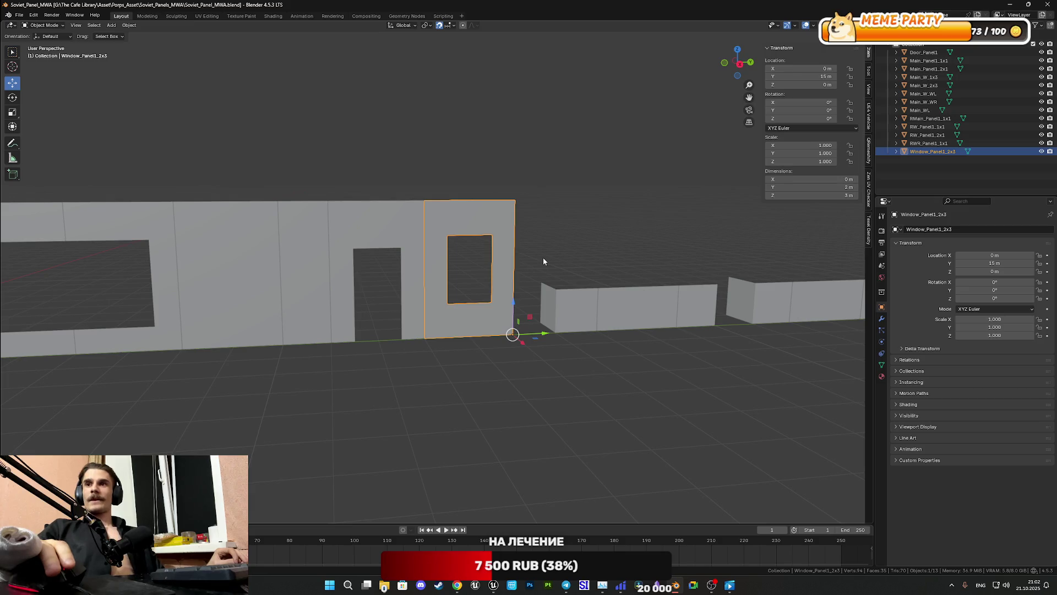
scroll(543, 261, up, 2)
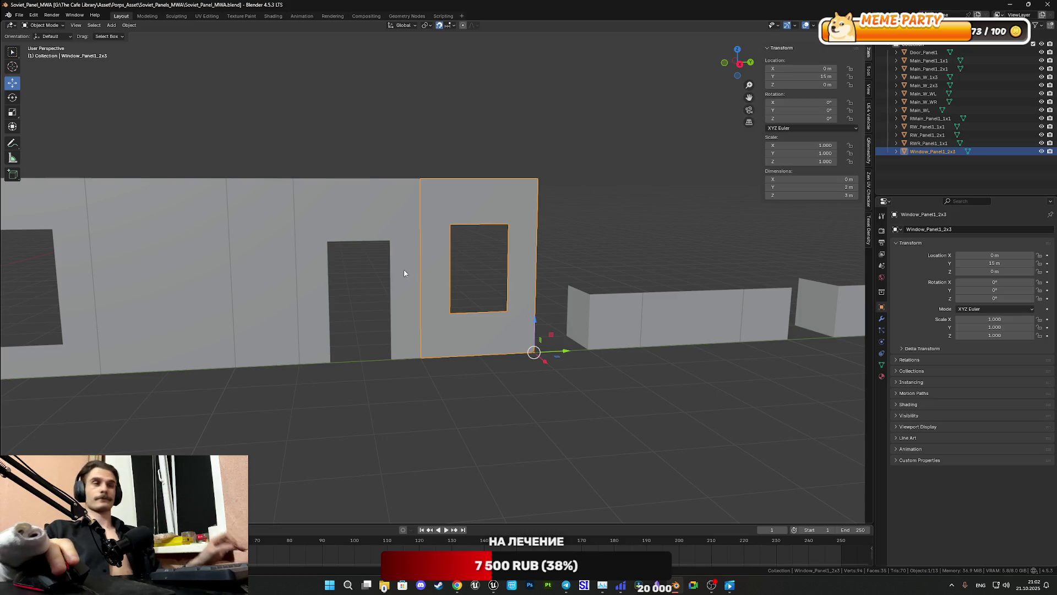
scroll(432, 279, up, 5)
middle_drag(536, 307, 533, 308)
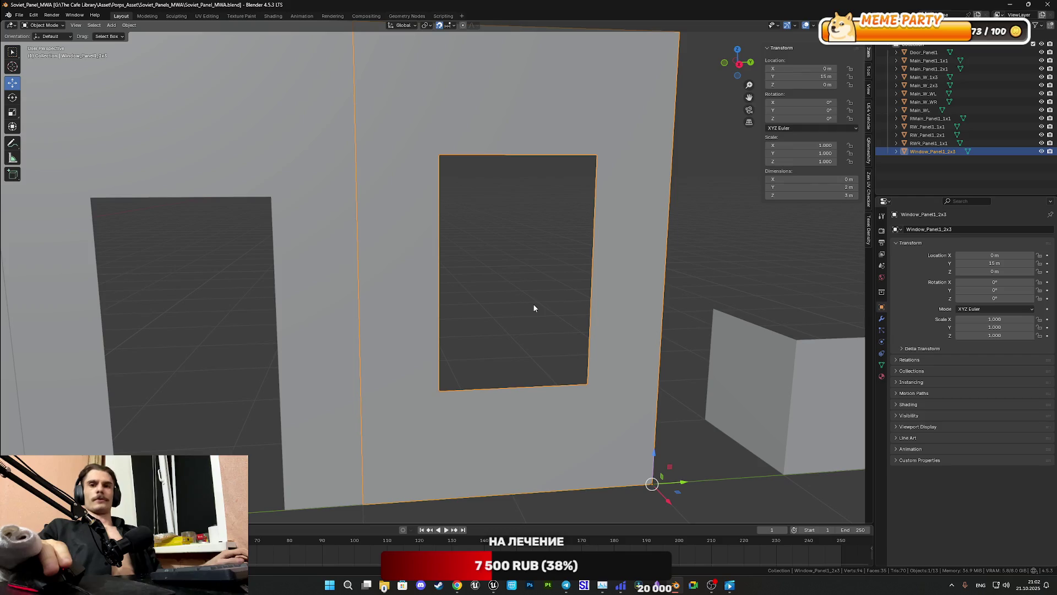
Step: Enter Edit Mode on Window_Panel1_2x3 and pick a vertical edge beside the window opening
key(Tab)
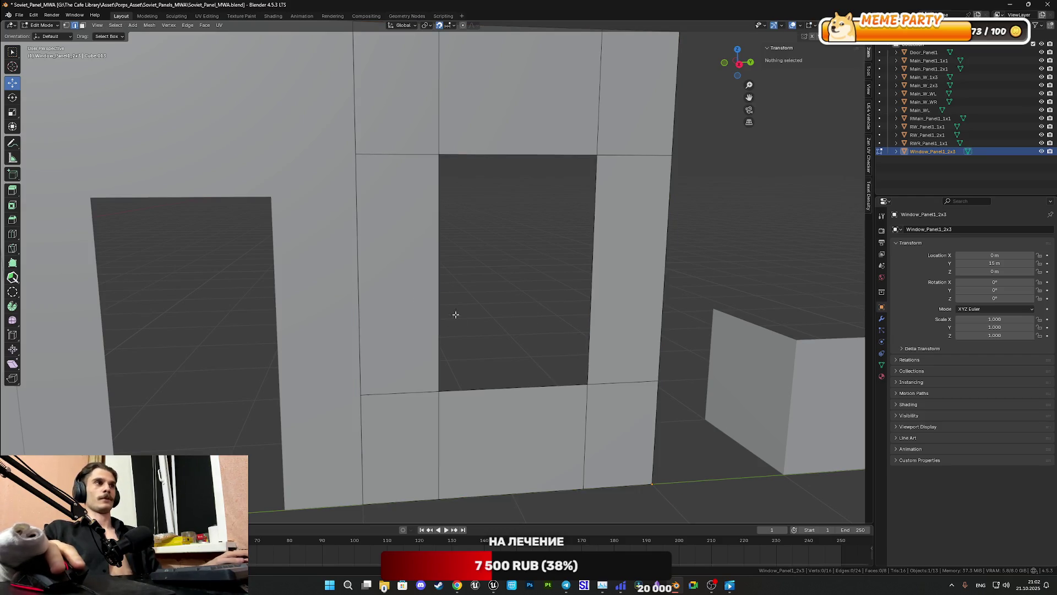
scroll(557, 339, down, 3)
scroll(533, 382, up, 1)
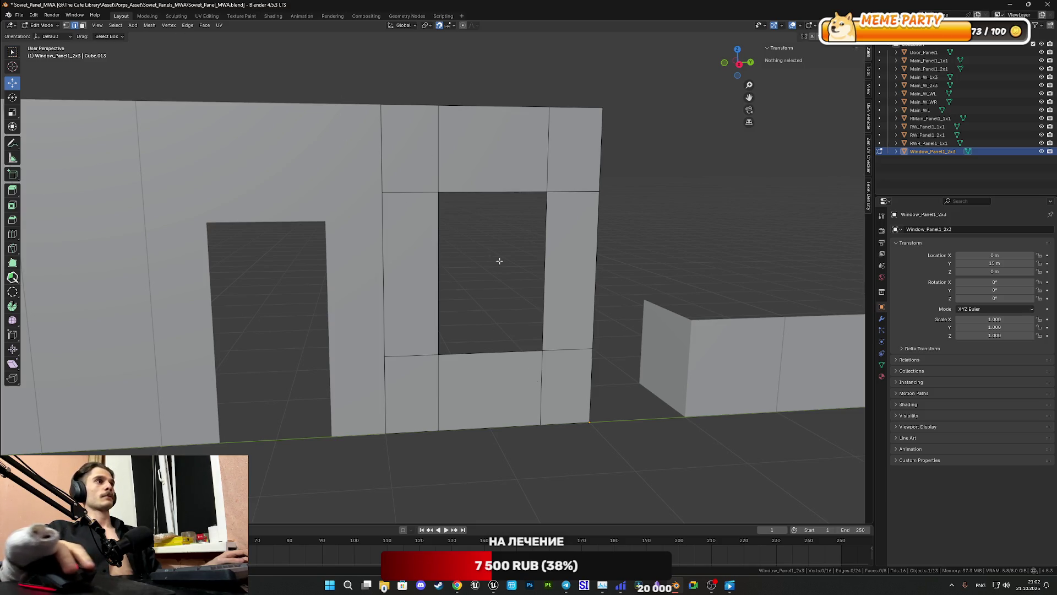
click(439, 261)
Step: Select the vertical edges down the window opening's left side, top to bottom
mouse_move(470, 266)
middle_down()
mouse_move(466, 275)
mouse_move(463, 267)
middle_up()
click(498, 265)
click(390, 257)
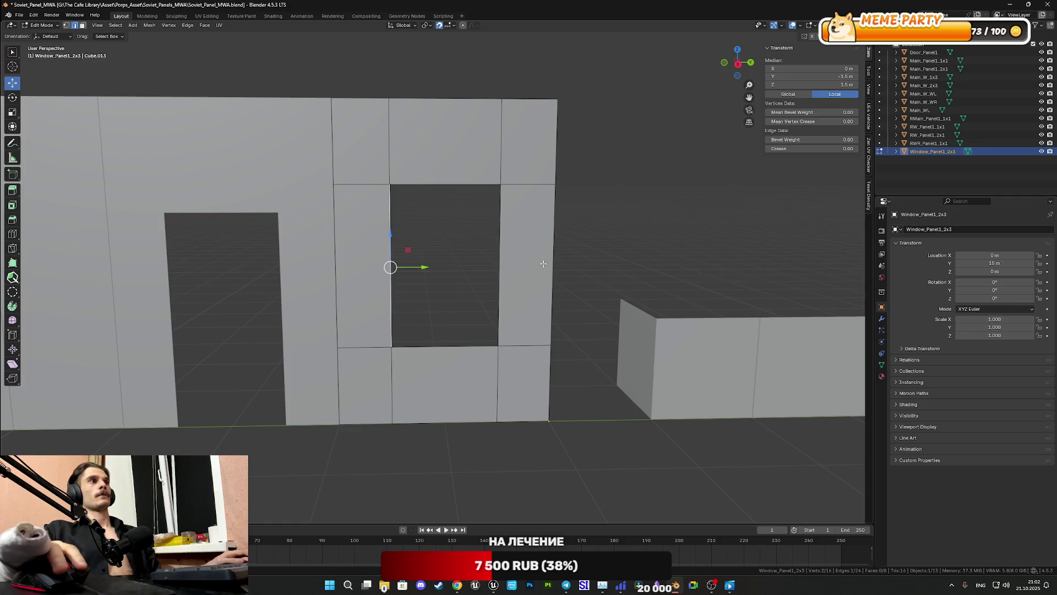
alt+click(390, 231)
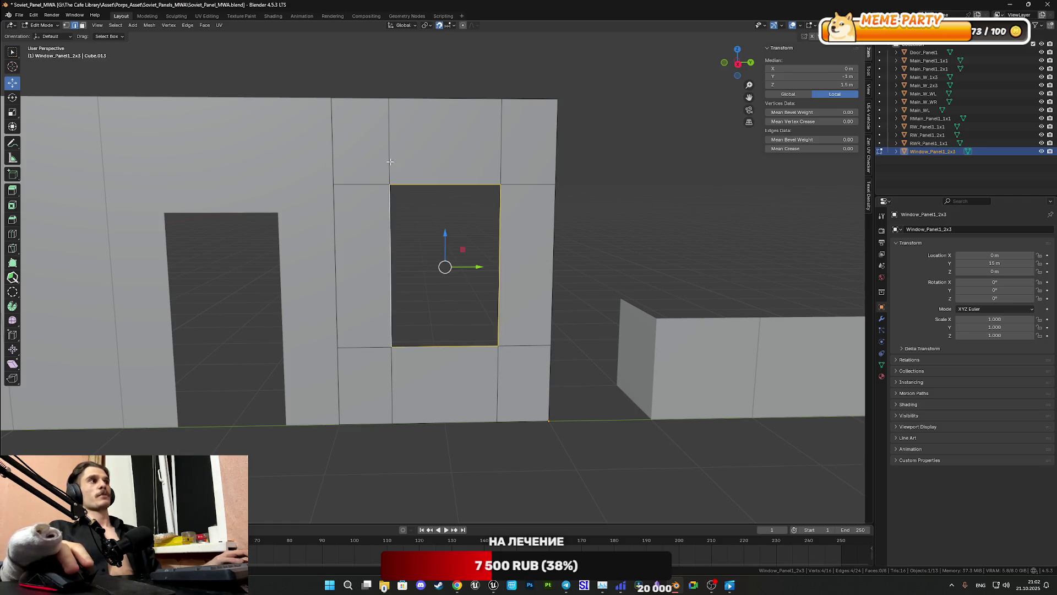
click(390, 151)
shift+click(390, 286)
shift+click(391, 402)
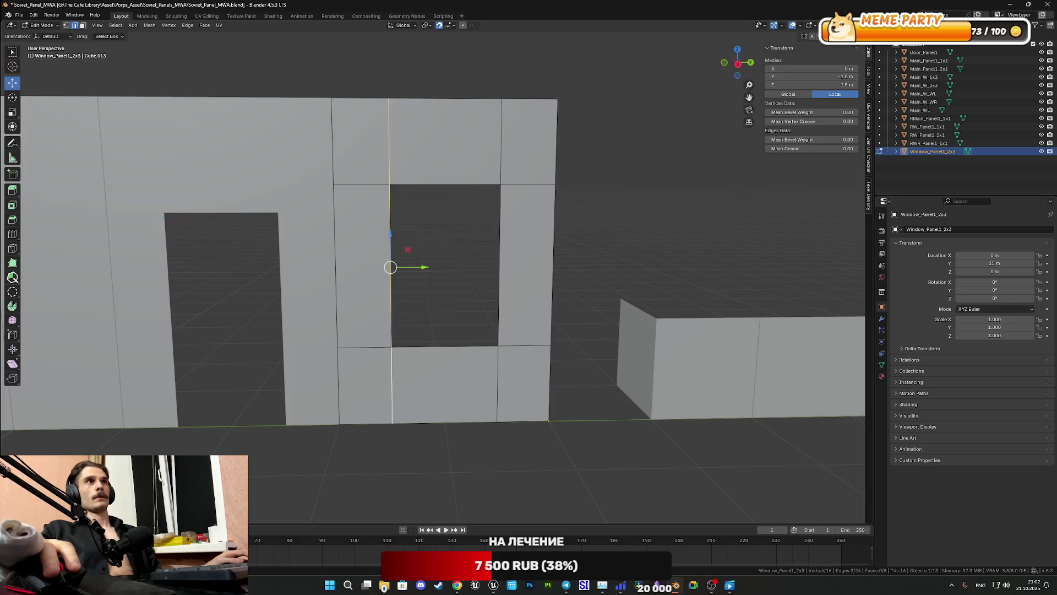
Step: Switch the viewport shading to Material Preview to show the UV-checker textures
click(804, 37)
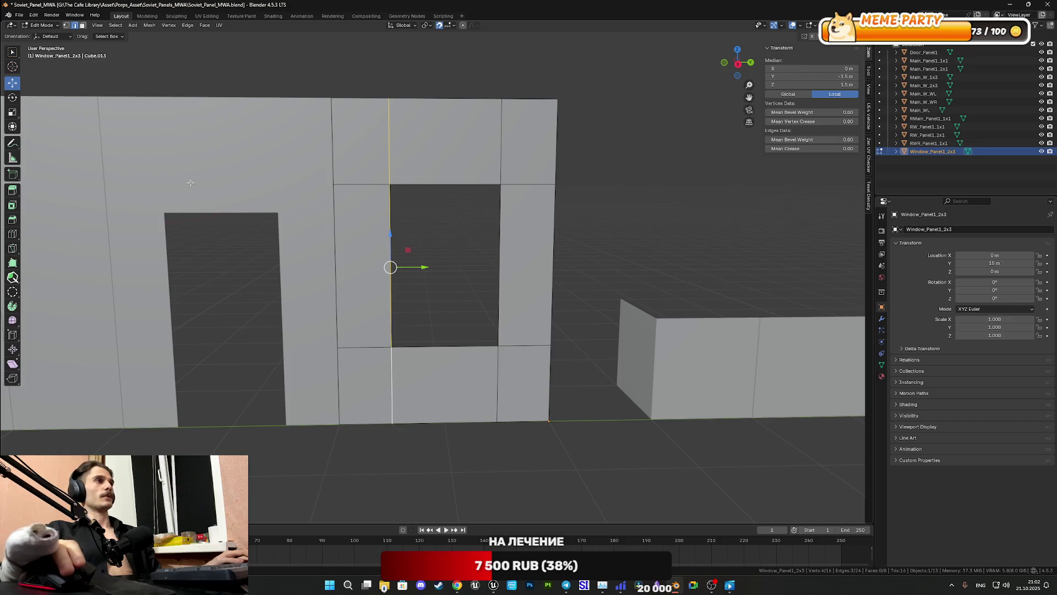
key(z)
click(695, 238)
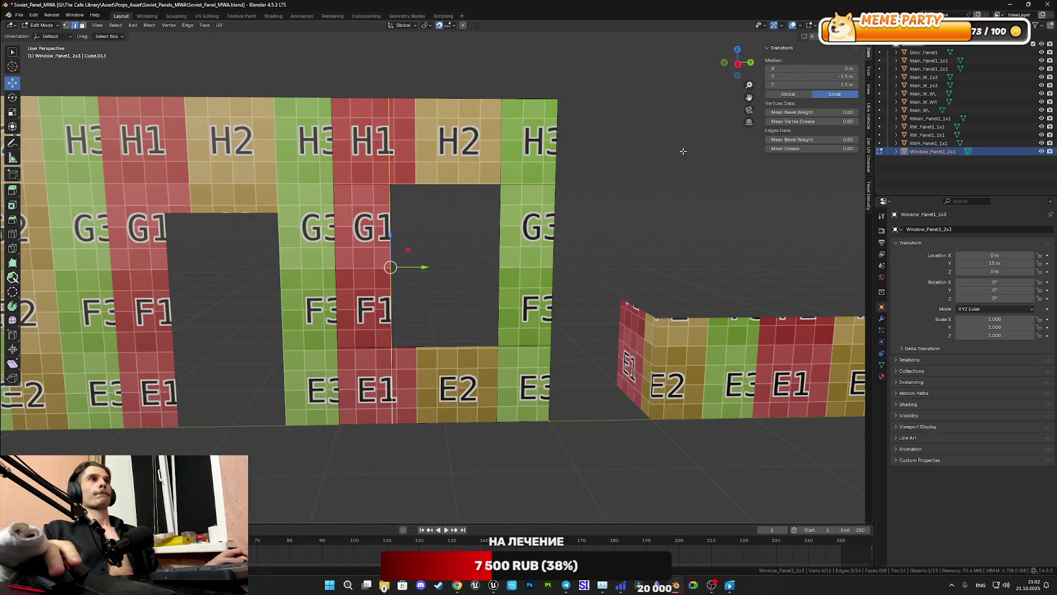
Step: Try a median Y of -1.75 m for the edge column, then undo back to -1.5 m
click(777, 77)
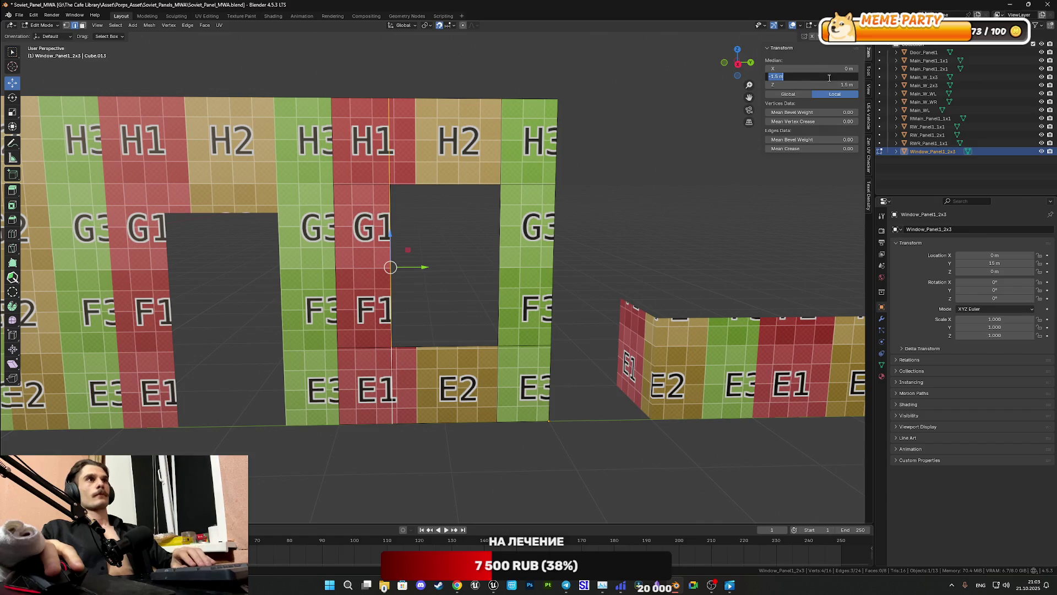
click(777, 77)
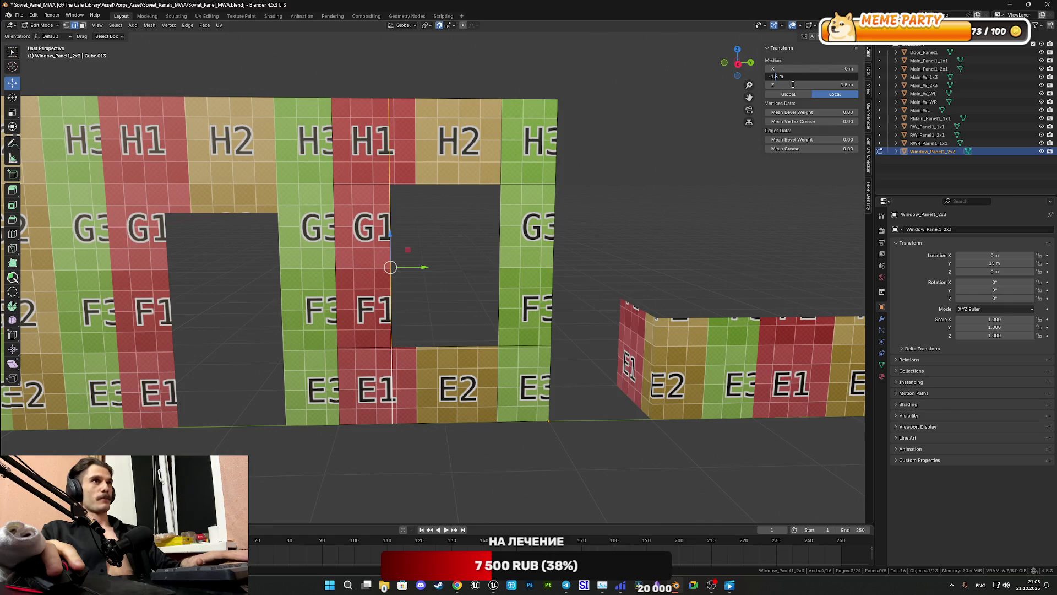
text(7)
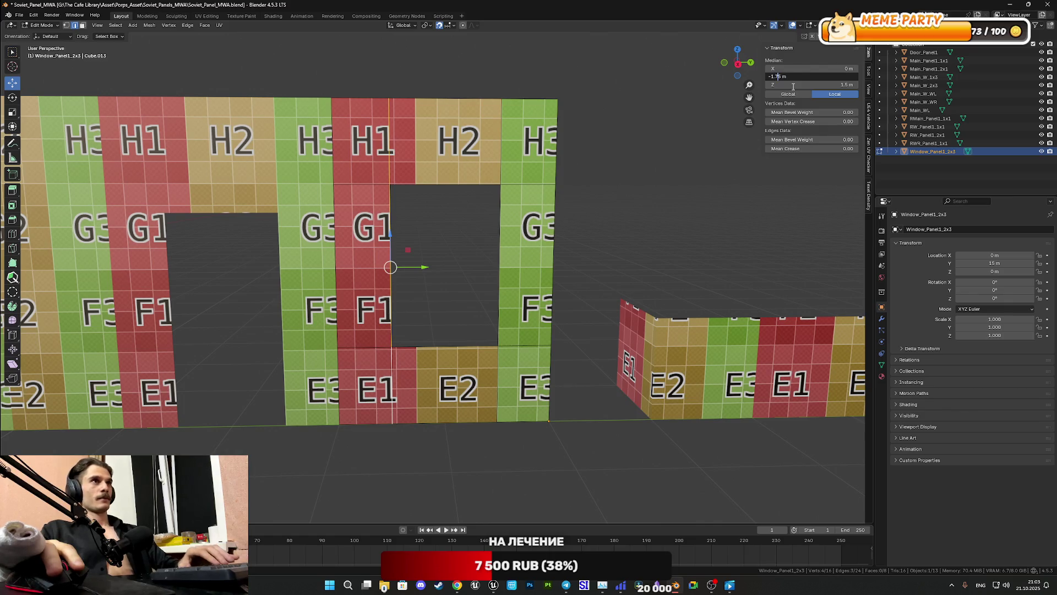
key(Return)
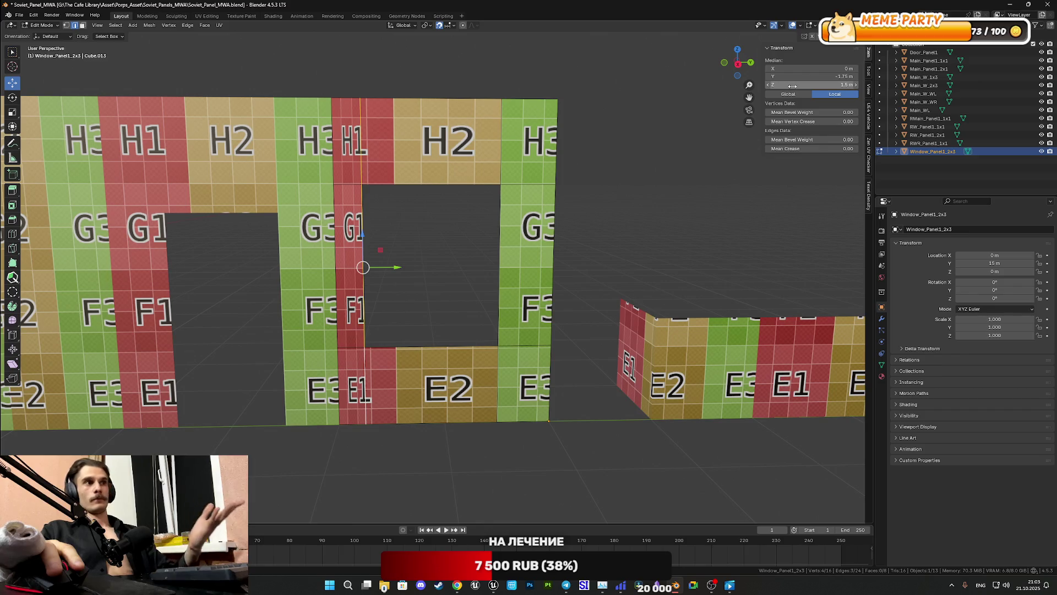
key(ctrl+z)
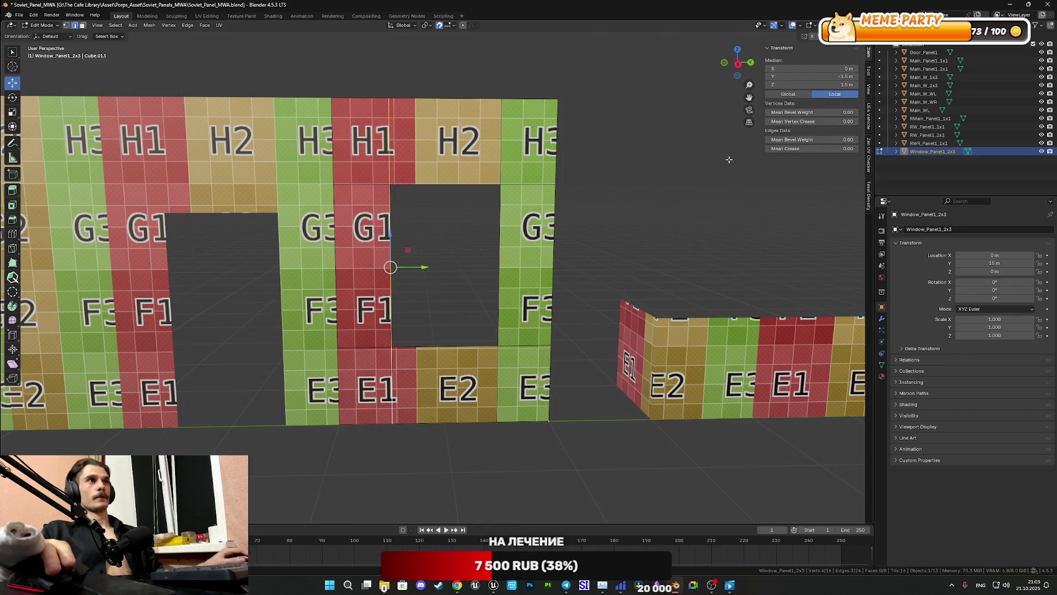
Step: Switch to Right Orthographic view and zoom in on the panels
middle_drag(721, 165, 735, 72)
click(736, 63)
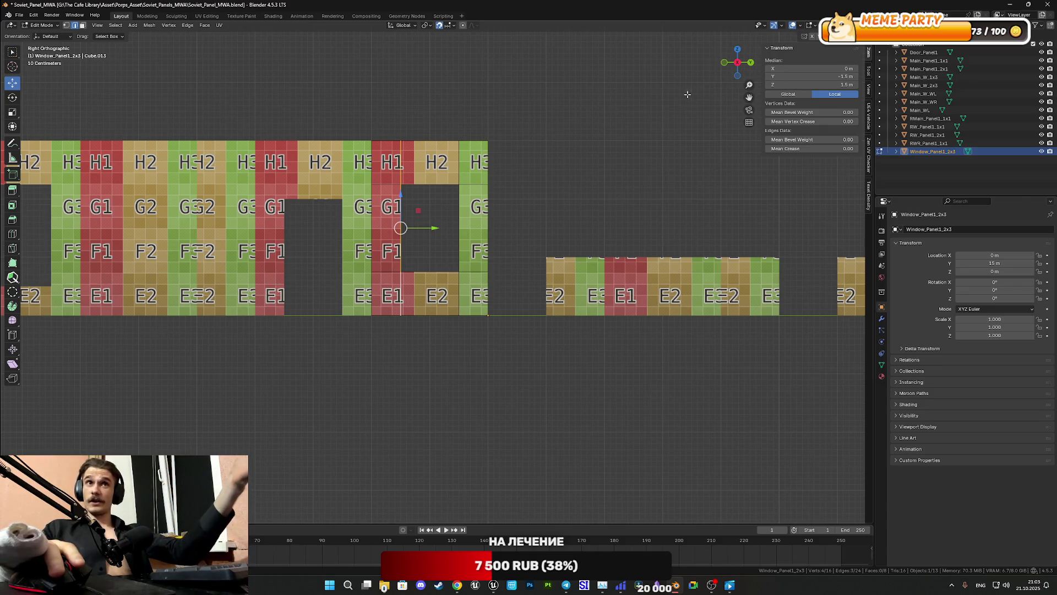
scroll(405, 237, up, 3)
Step: Pan onto the window hole and test-slide the selected edges along Y, then undo
scroll(405, 237, up, 3)
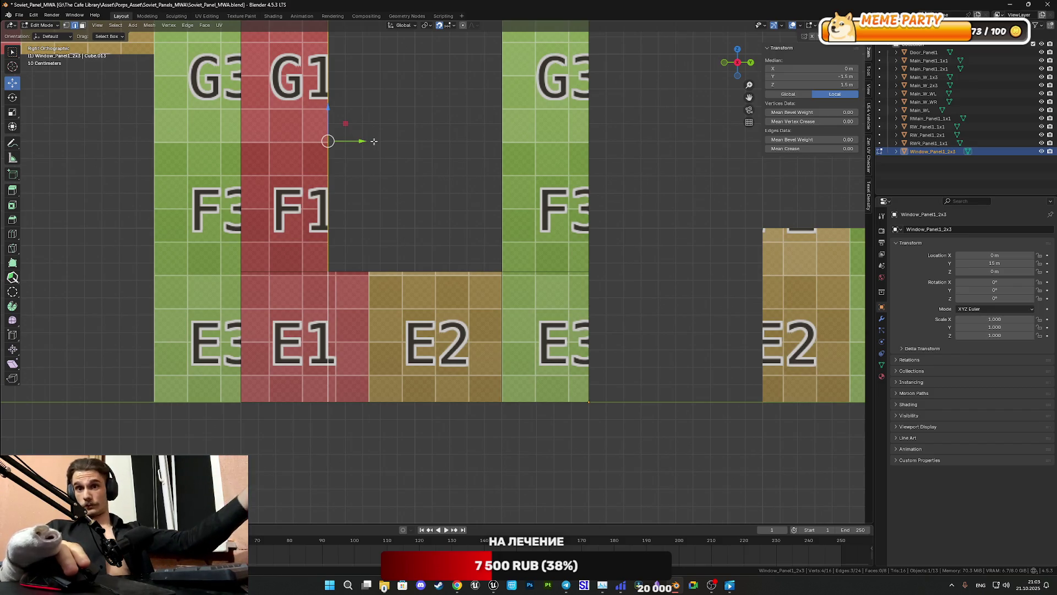
shift+middle_drag(382, 154, 464, 243)
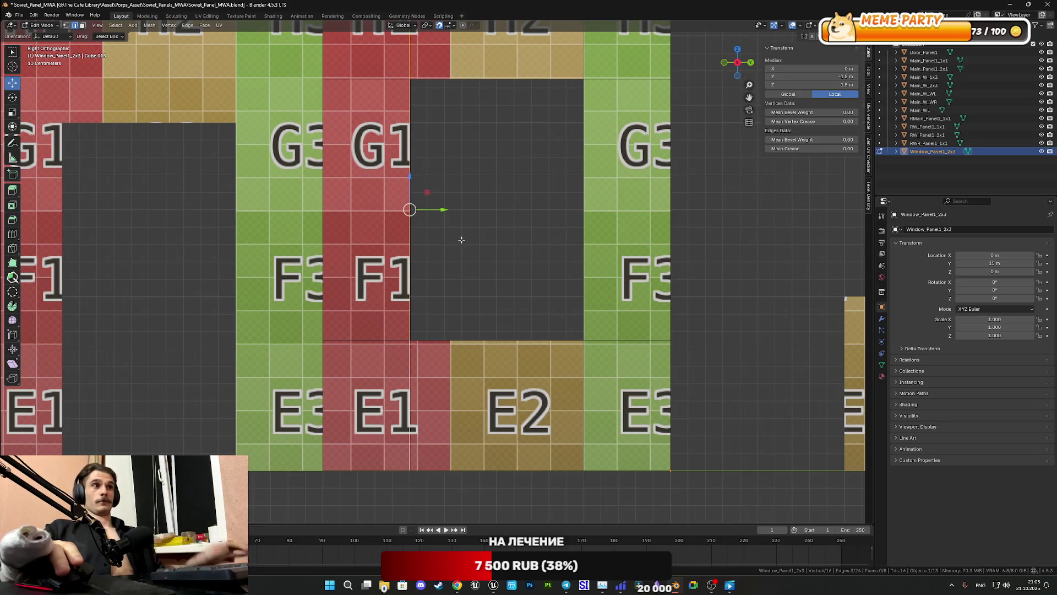
shift+middle_drag(462, 240, 522, 315)
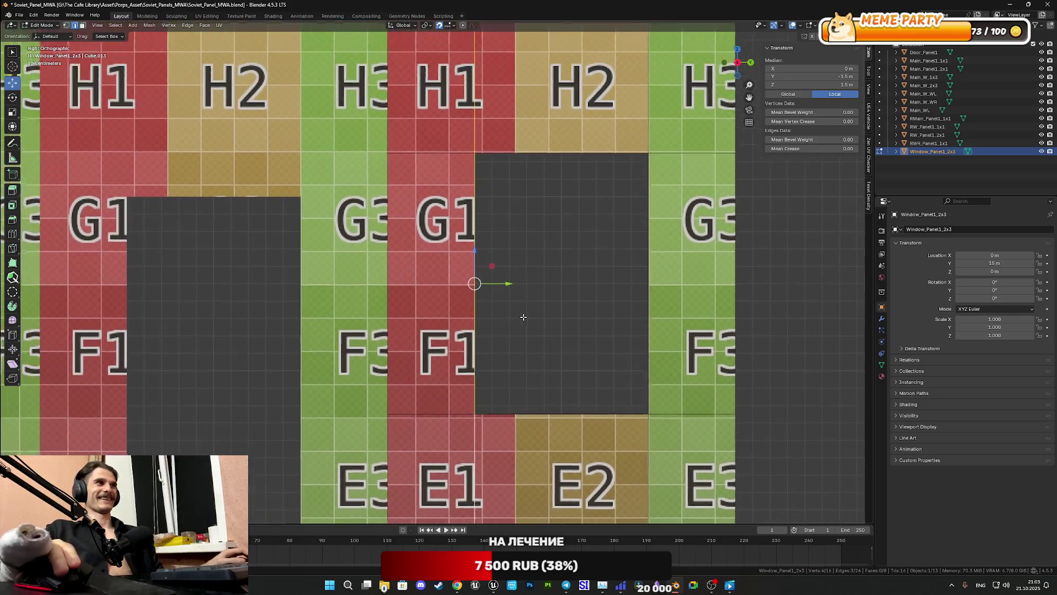
scroll(523, 316, up, 4)
drag(547, 297, 525, 300)
key(ctrl+z)
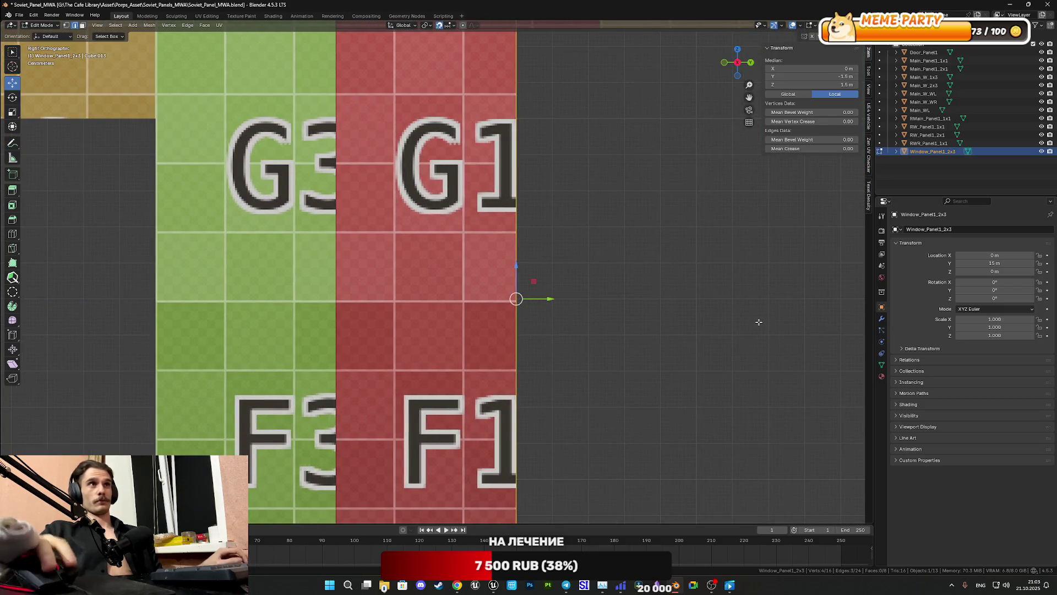
Step: Enable Correct Face Attributes and test-move the vertical edge to check the texture stays fixed
click(859, 36)
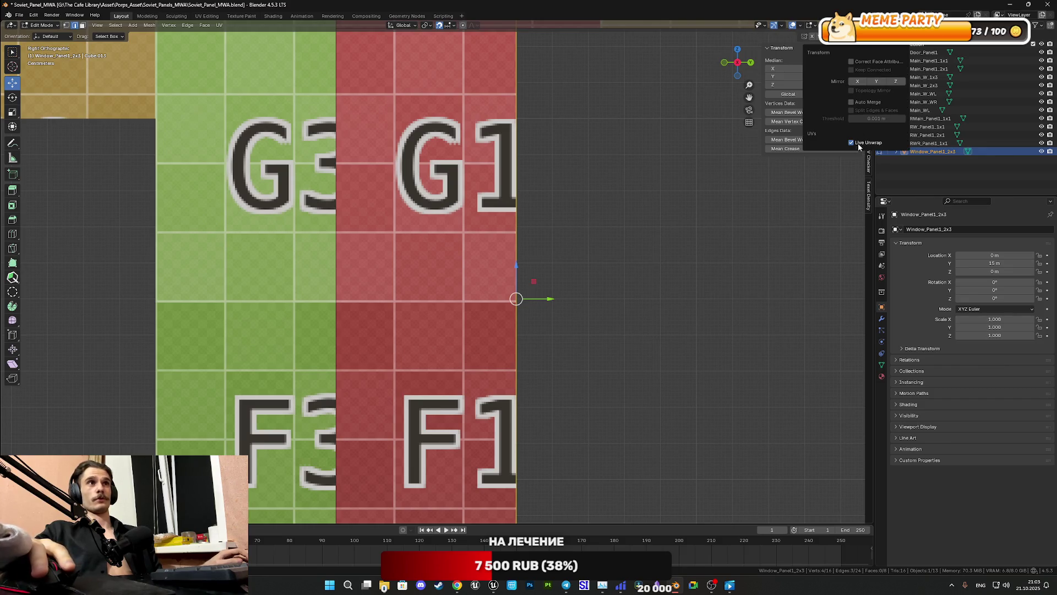
click(852, 61)
drag(537, 299, 494, 299)
key(ctrl+z)
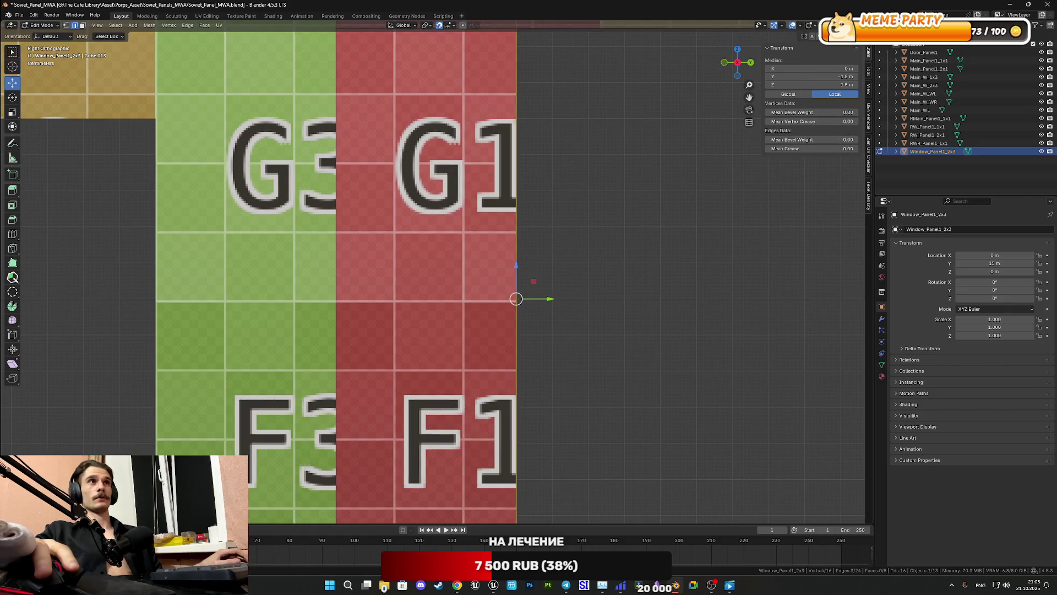
click(805, 36)
drag(549, 302, 476, 312)
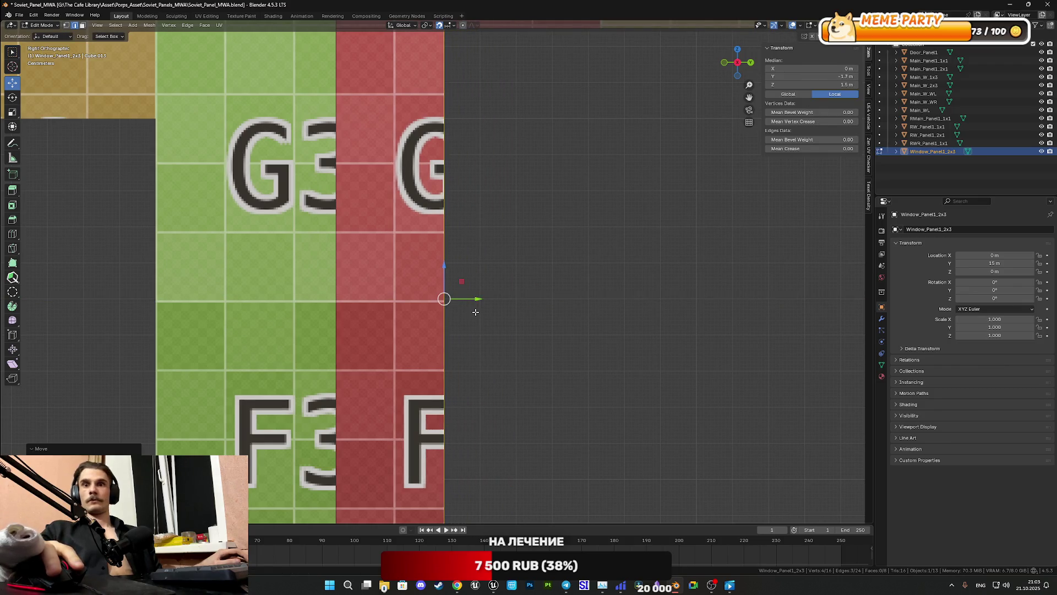
key(ctrl+z)
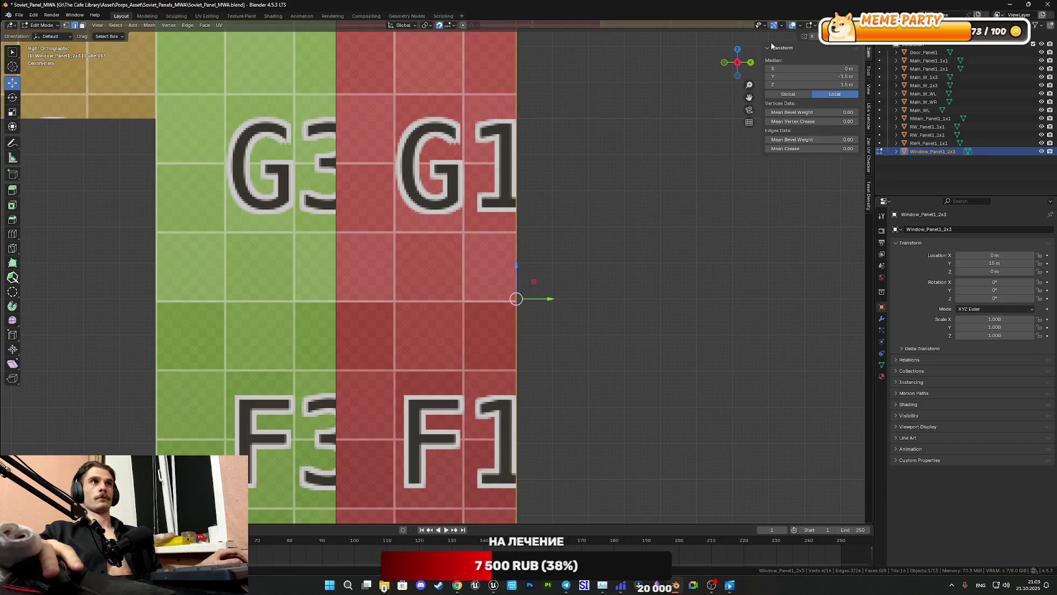
click(805, 36)
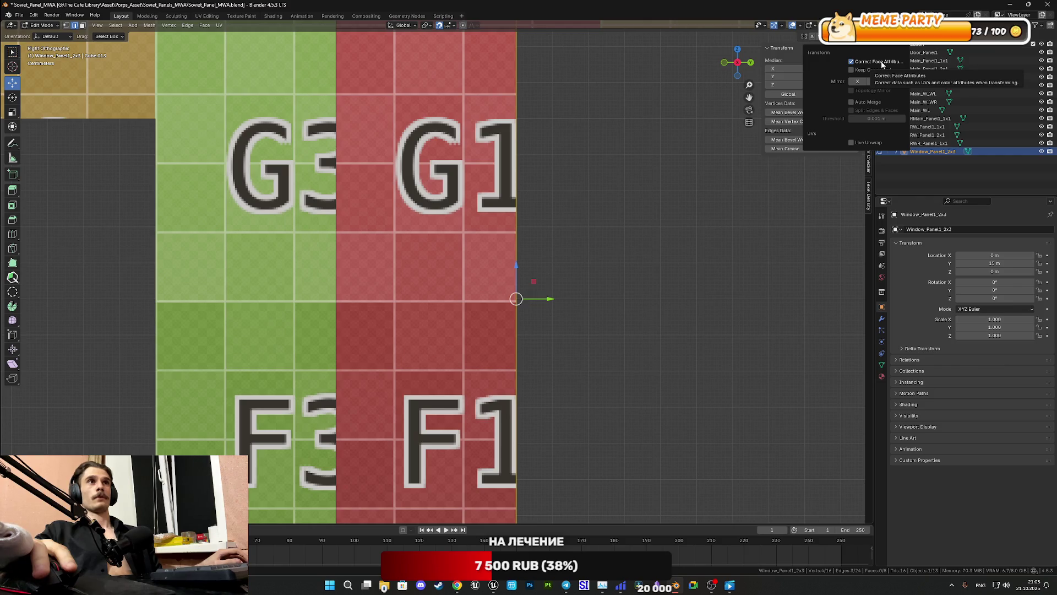
scroll(558, 337, down, 3)
shift+middle_drag(558, 337, 507, 231)
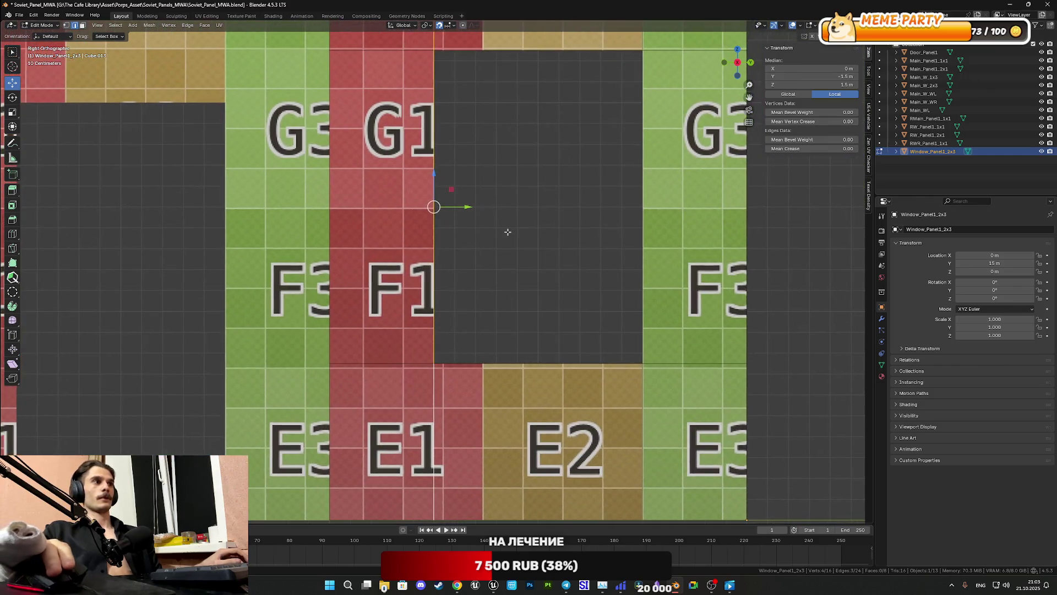
Step: Try median Z 1.75 m and median Y -1.75 m on the edge, then return it to Y -1.5
double_click(840, 84)
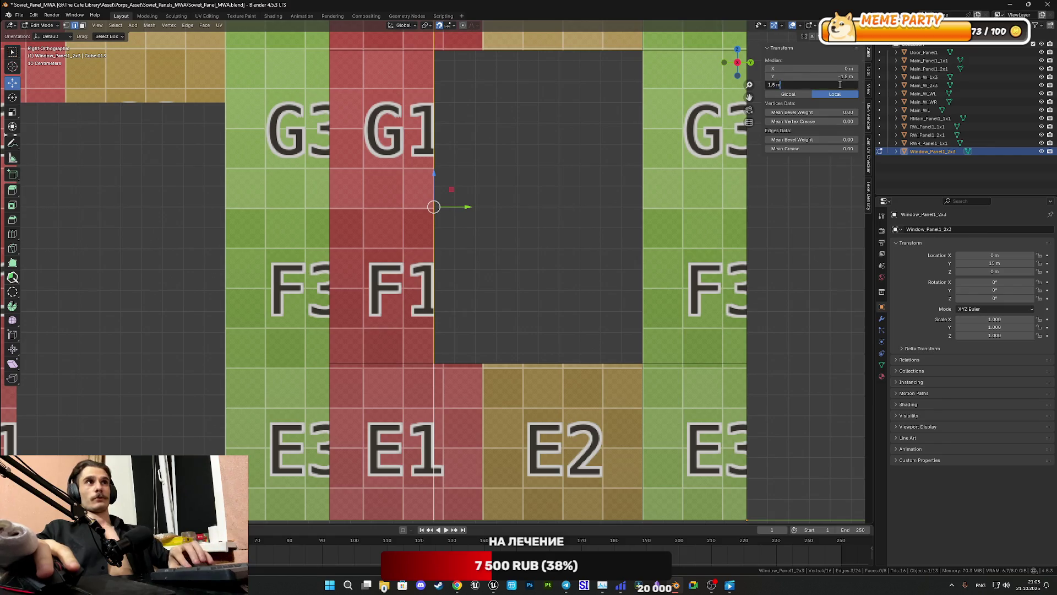
key(Left)
key(Left)
key(Left)
text(7)
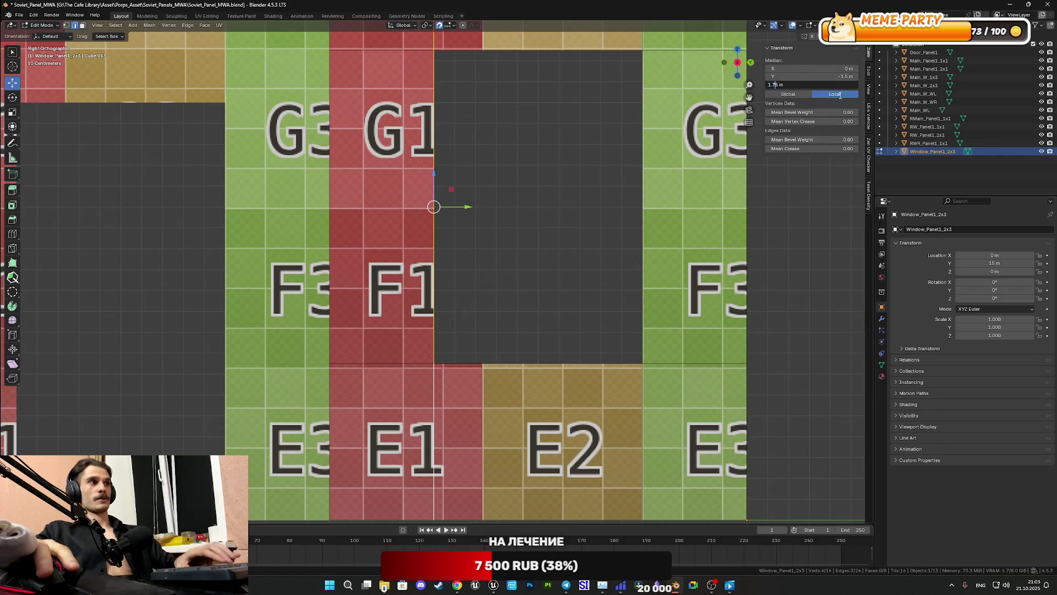
key(Return)
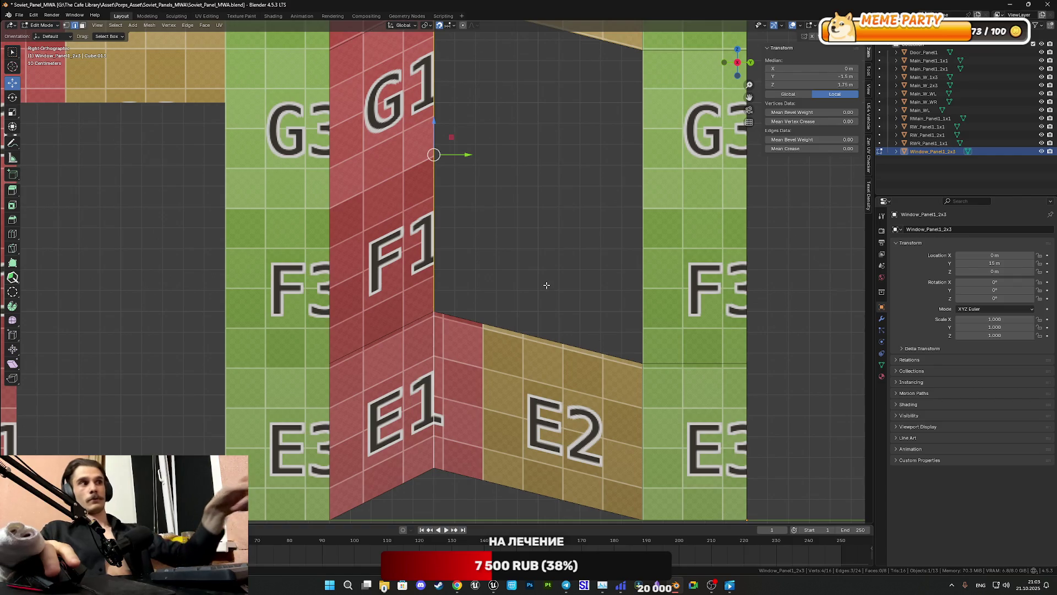
key(ctrl+z)
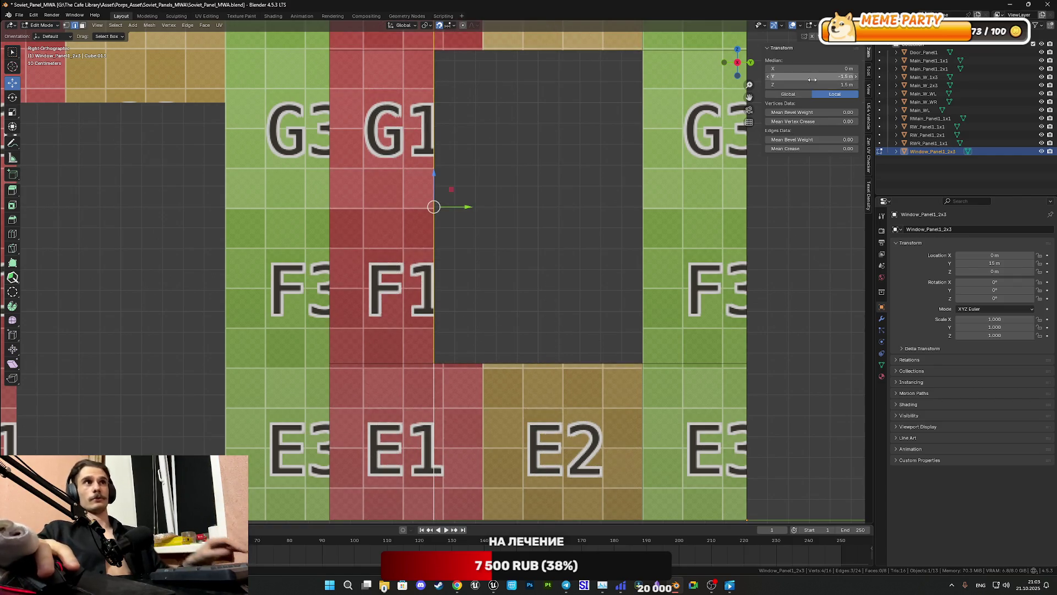
click(813, 78)
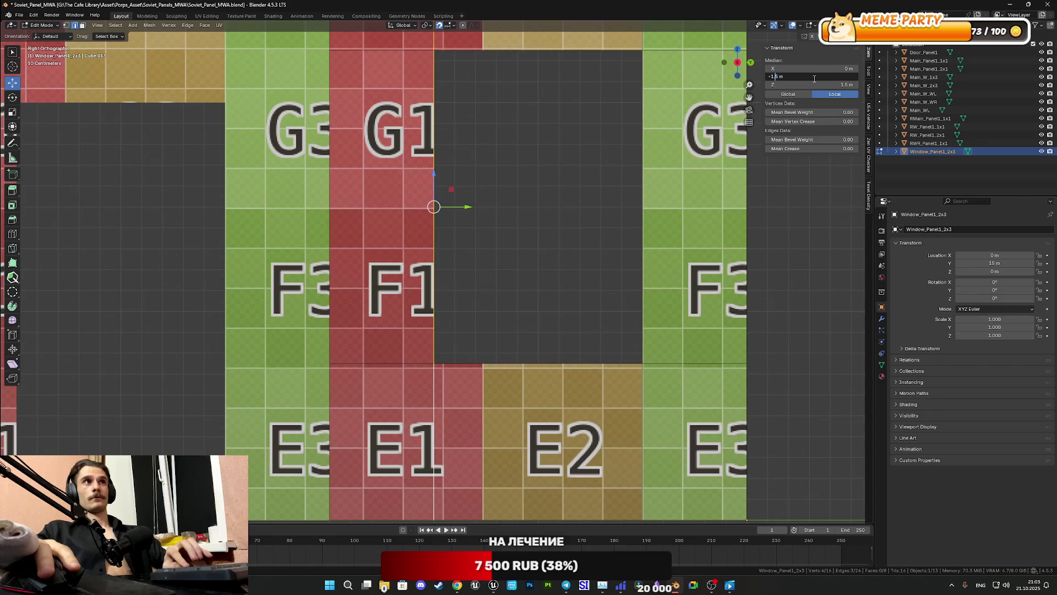
text(7)
key(Return)
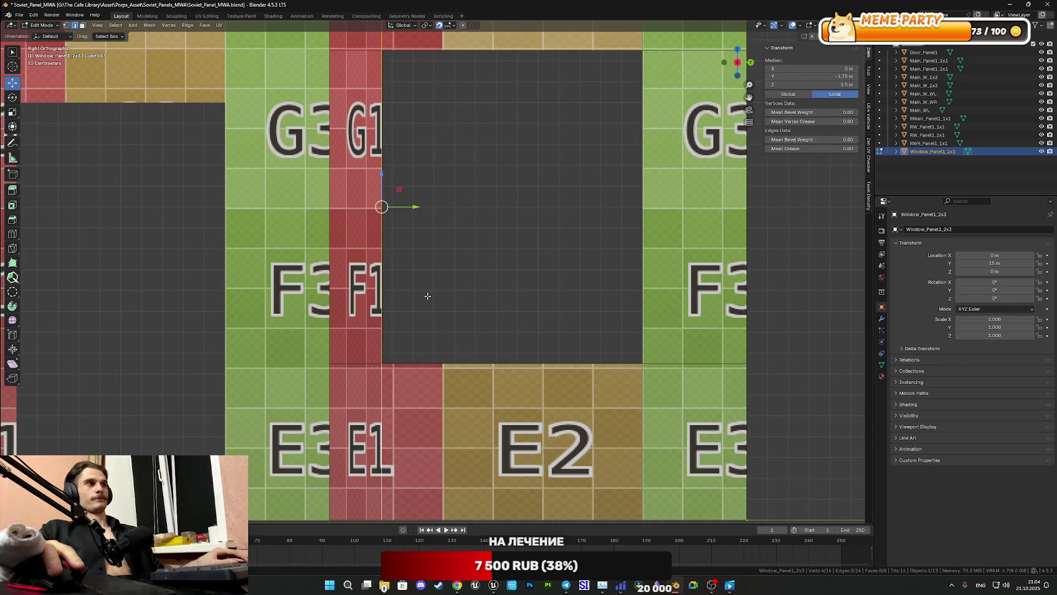
drag(417, 206, 537, 205)
Step: Move the selected vertical edge left along Y
shift+scroll(500, 228, down, 1)
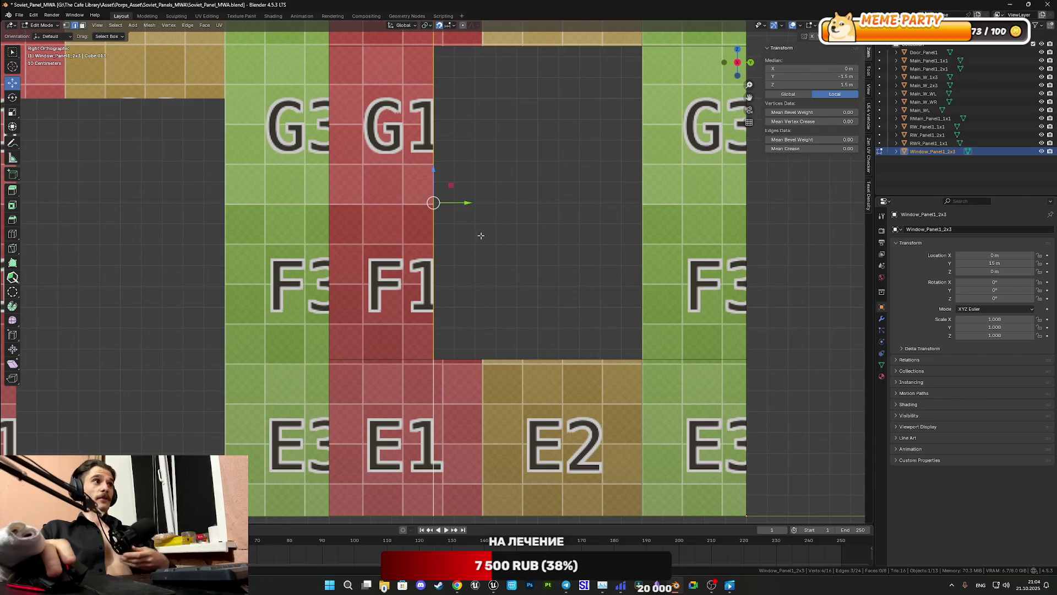
scroll(482, 240, up, 2)
shift+middle_drag(482, 240, 531, 287)
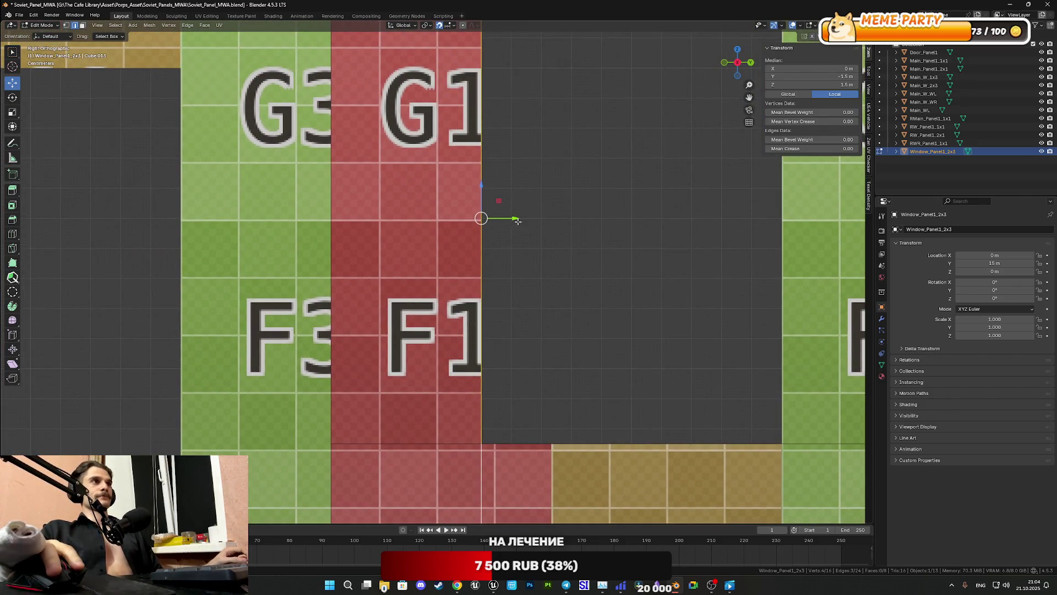
drag(515, 219, 439, 223)
scroll(286, 254, down, 5)
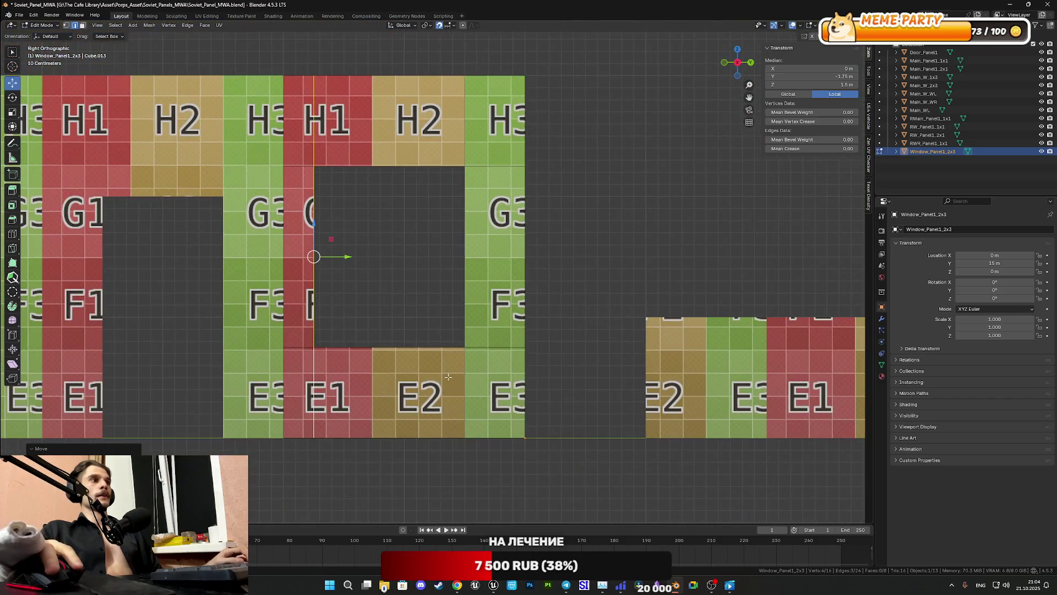
Step: Select the opening's three right vertical edges, move them 0.14 m along Y, and exit Edit Mode
click(464, 363)
shift+click(467, 254)
shift+click(464, 106)
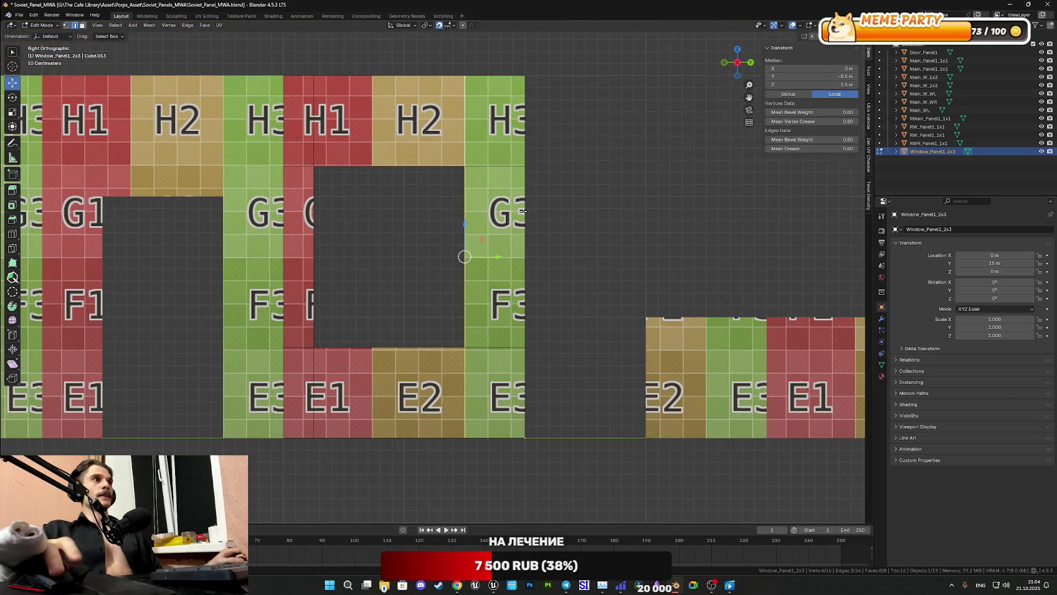
scroll(483, 243, up, 5)
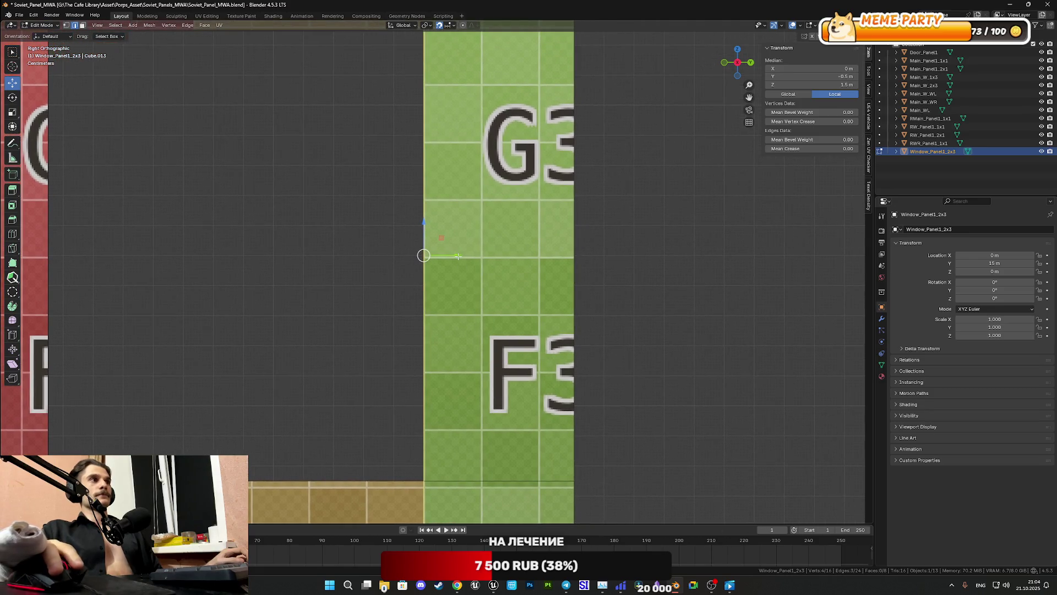
mouse_move(458, 256)
mouse_down()
mouse_move(503, 258)
mouse_move(467, 266)
mouse_move(536, 263)
mouse_up()
key(Tab)
scroll(495, 253, down, 5)
Step: Zoom out and orbit to a perspective view of Window_Panel1_2x3 beside the other panels
shift+middle_drag(464, 265, 547, 247)
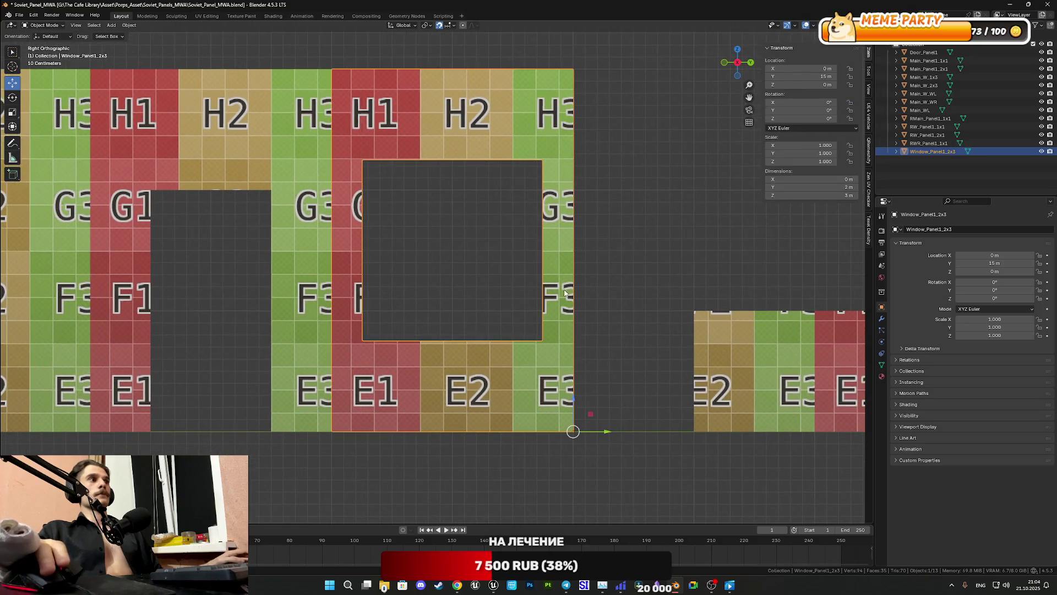
scroll(594, 344, down, 3)
mouse_move(487, 317)
middle_down()
mouse_move(461, 349)
mouse_move(480, 337)
middle_up()
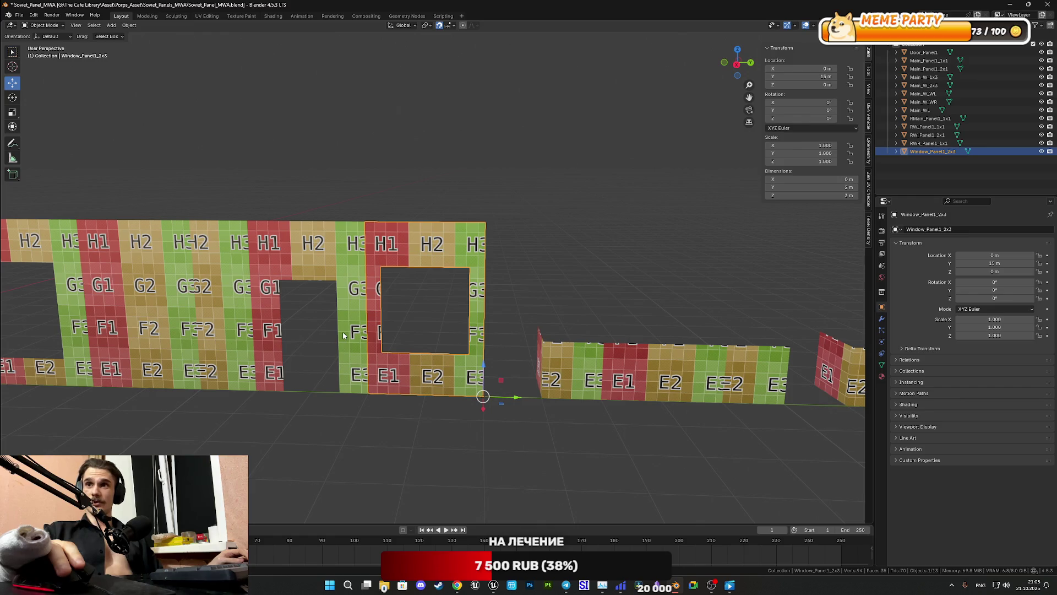
scroll(496, 391, down, 5)
scroll(495, 392, up, 5)
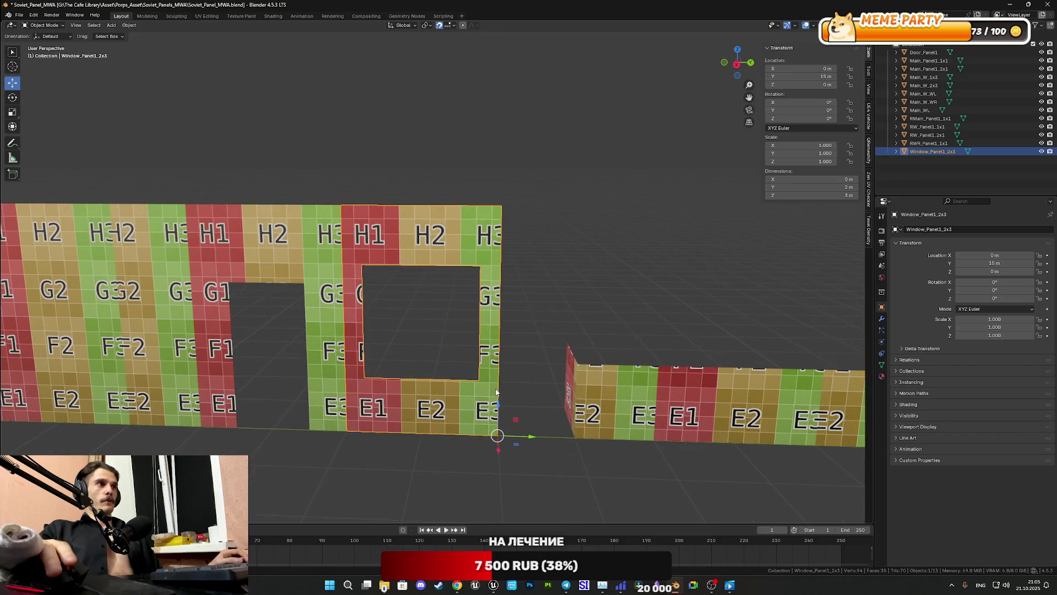
scroll(495, 393, down, 2)
mouse_move(493, 394)
middle_down()
mouse_move(539, 369)
mouse_move(409, 372)
mouse_move(456, 379)
mouse_move(424, 396)
mouse_move(464, 365)
mouse_move(449, 368)
mouse_move(500, 358)
mouse_move(408, 322)
mouse_move(395, 300)
middle_up()
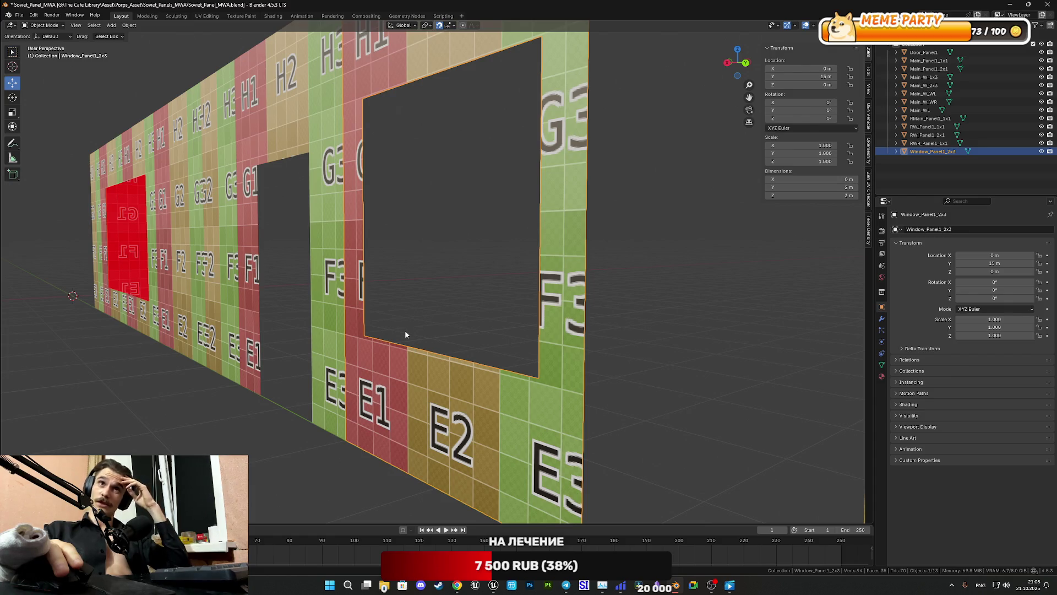
Step: Orbit to a front view and select Main_W_1x3, then Main_W_2x3
scroll(435, 369, down, 3)
mouse_move(435, 369)
middle_down()
mouse_move(508, 323)
mouse_move(569, 406)
mouse_move(441, 331)
mouse_move(429, 314)
mouse_move(445, 312)
mouse_move(424, 328)
mouse_move(453, 328)
middle_up()
scroll(440, 330, down, 4)
scroll(435, 325, up, 4)
click(432, 322)
click(445, 312)
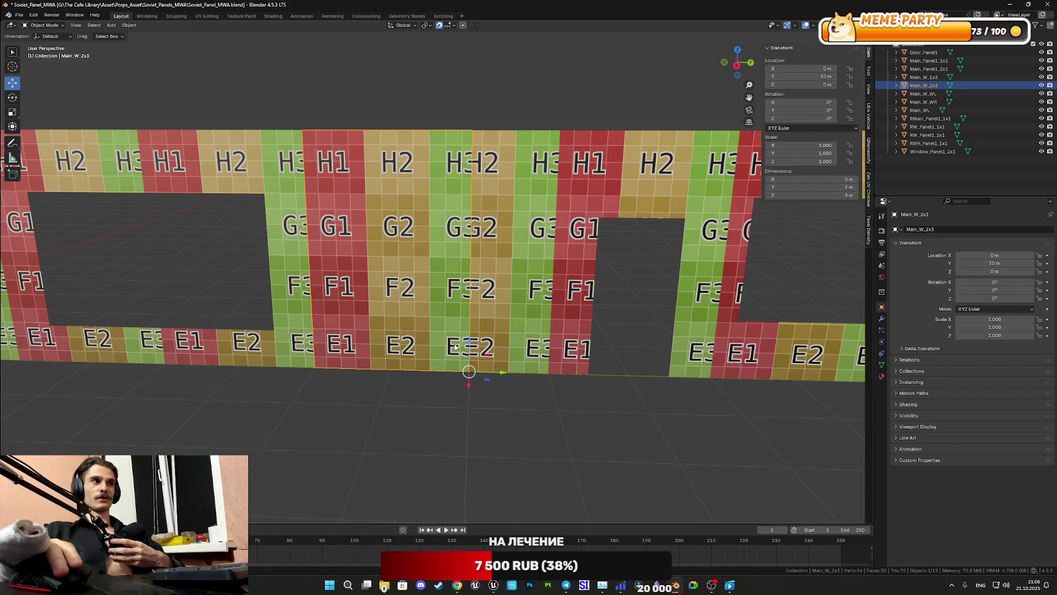
Step: Orbit around the wall and select the Main_W_WR panel
scroll(500, 278, down, 2)
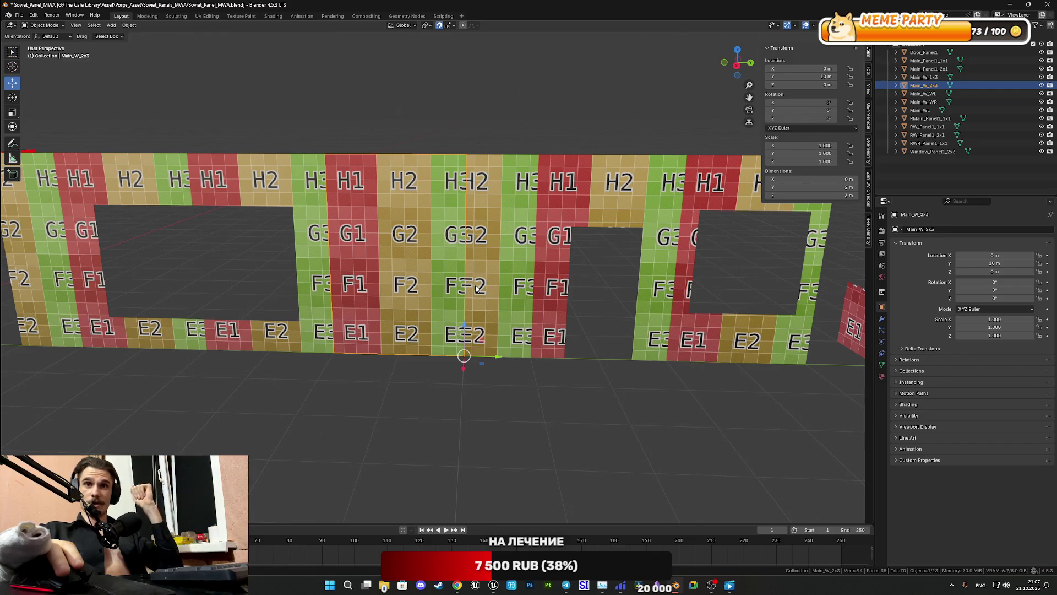
mouse_move(494, 296)
middle_down()
mouse_move(559, 320)
mouse_move(394, 303)
mouse_move(407, 301)
middle_up()
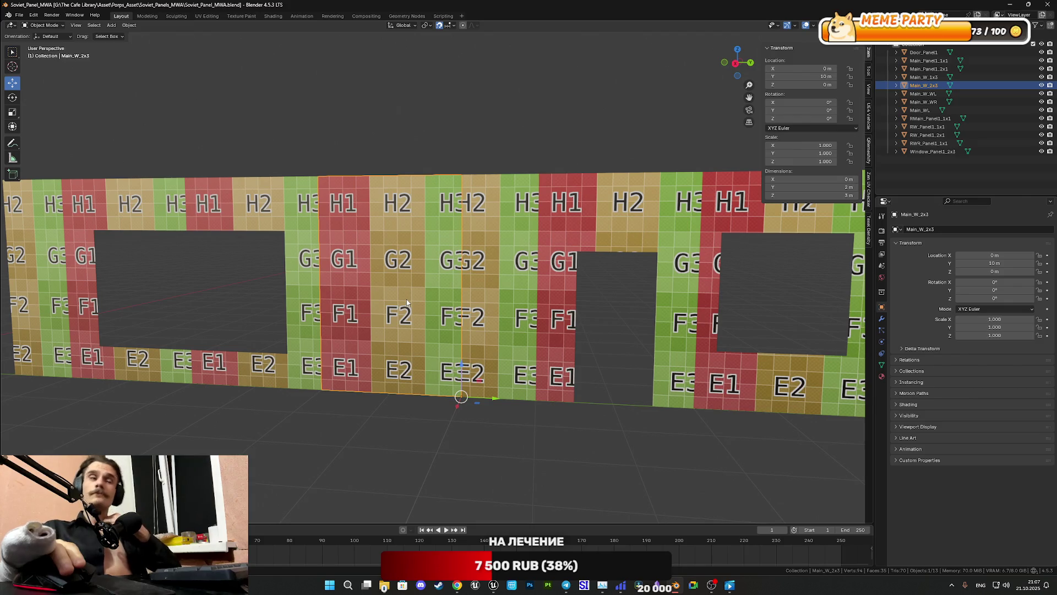
click(308, 285)
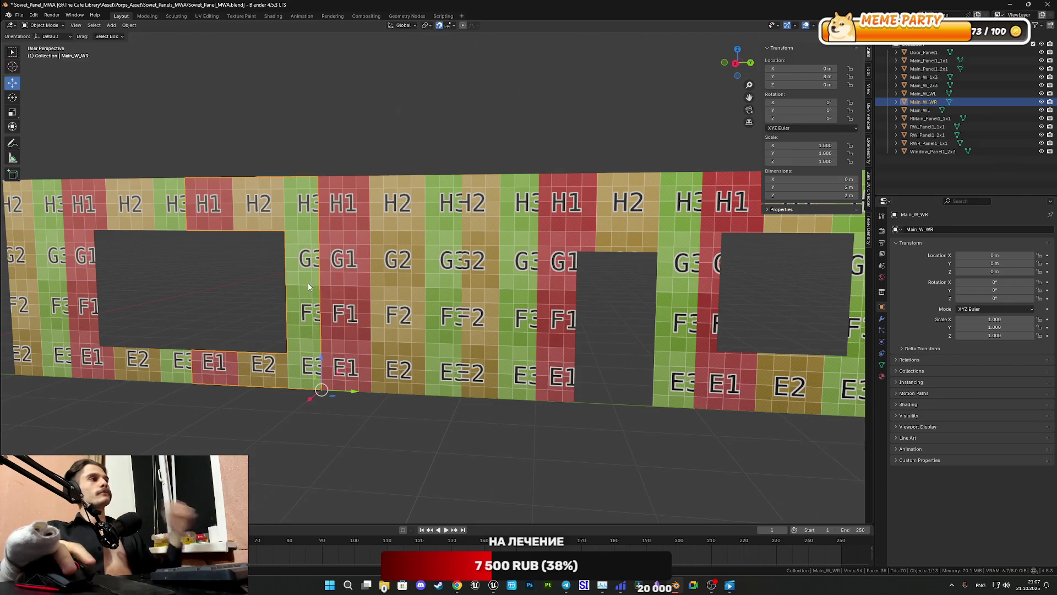
Step: Enter Edit Mode on Main_W_WR and select the three vertical edges beside its window opening
shift+middle_drag(309, 295, 489, 291)
key(Tab)
mouse_move(525, 328)
middle_down()
mouse_move(496, 309)
mouse_move(529, 319)
middle_up()
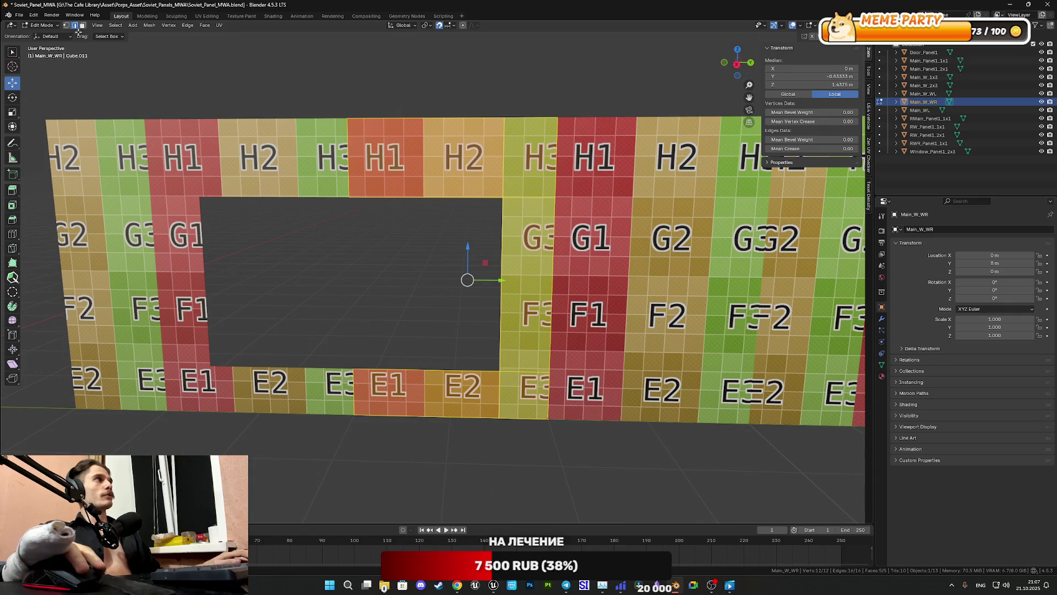
click(500, 395)
shift+click(501, 327)
shift+click(500, 166)
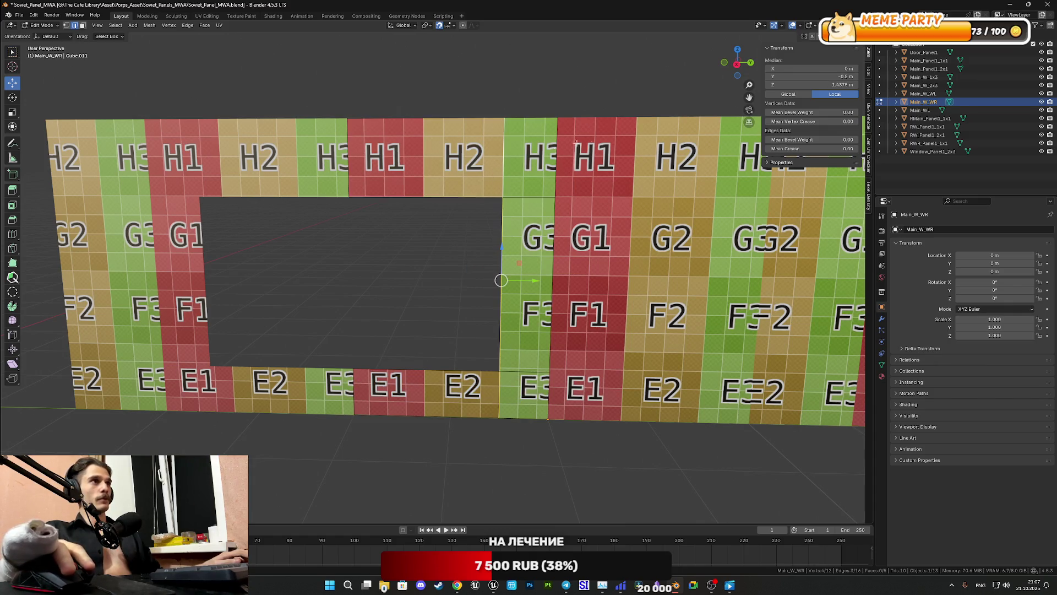
Step: In Right Orthographic view, move those edges outward along Y to widen the opening
click(737, 64)
shift+middle_drag(640, 228, 576, 249)
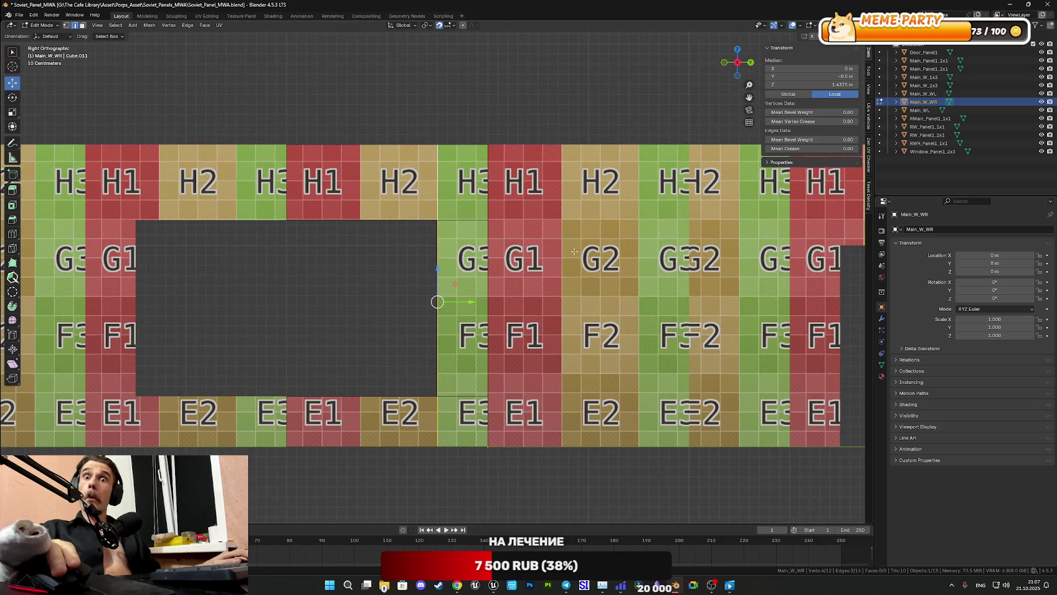
scroll(544, 338, up, 4)
shift+middle_drag(544, 337, 534, 256)
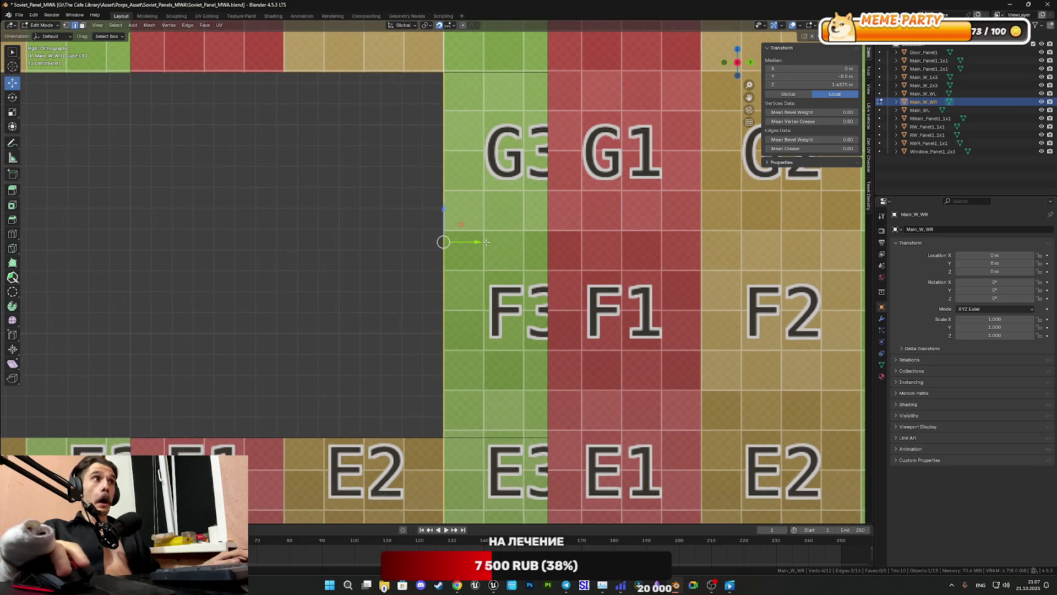
scroll(482, 237, up, 3)
mouse_move(482, 220)
mouse_down()
mouse_move(587, 225)
mouse_move(570, 231)
mouse_up()
scroll(569, 231, down, 4)
Step: Switch editing to Main_W_WL and select the three vertical edges beside its window opening
shift+middle_drag(425, 292, 665, 303)
key(Tab)
click(309, 392)
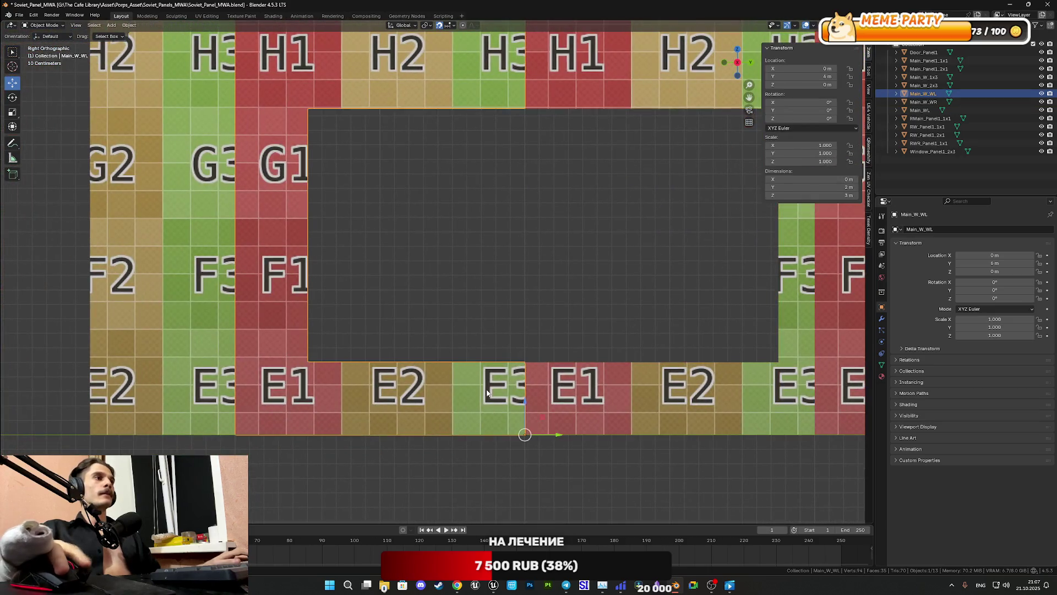
key(Tab)
shift+middle_drag(307, 392, 429, 373)
click(429, 373)
shift+click(430, 231)
shift+click(430, 61)
Step: Move the edges to median Y -1.75 m to match the other panel, then return to Object Mode
scroll(438, 201, up, 5)
mouse_move(439, 201)
shift+middle_down()
mouse_move(581, 255)
mouse_move(596, 296)
shift+middle_up()
drag(606, 205, 521, 224)
scroll(539, 237, down, 6)
key(Tab)
middle_drag(562, 249, 570, 271)
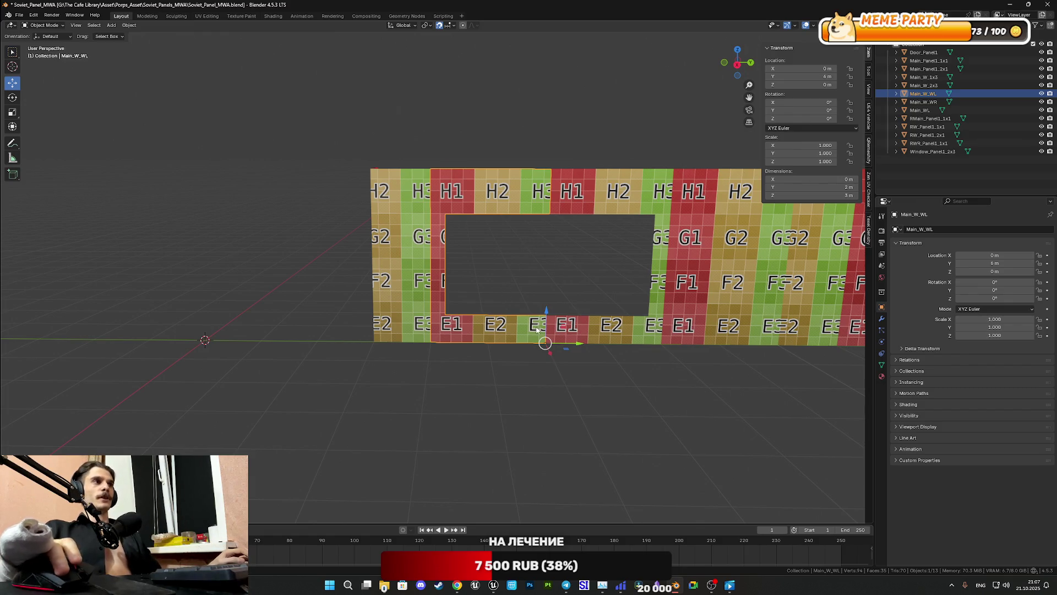
Step: Bring the Unreal Editor CafeGame window to the front from the taskbar
scroll(539, 330, up, 2)
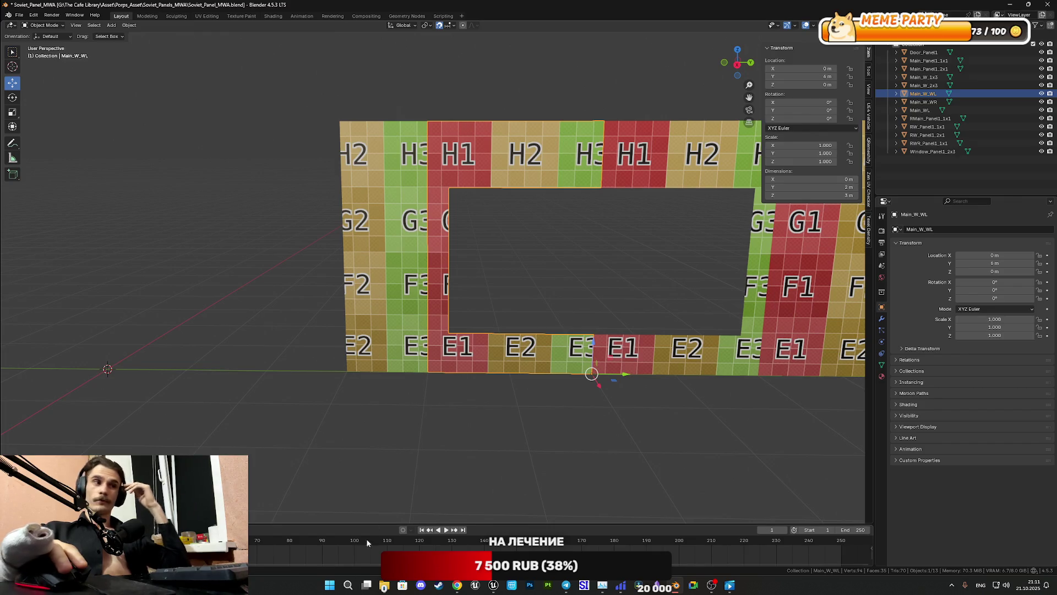
mouse_move(492, 586)
click(449, 532)
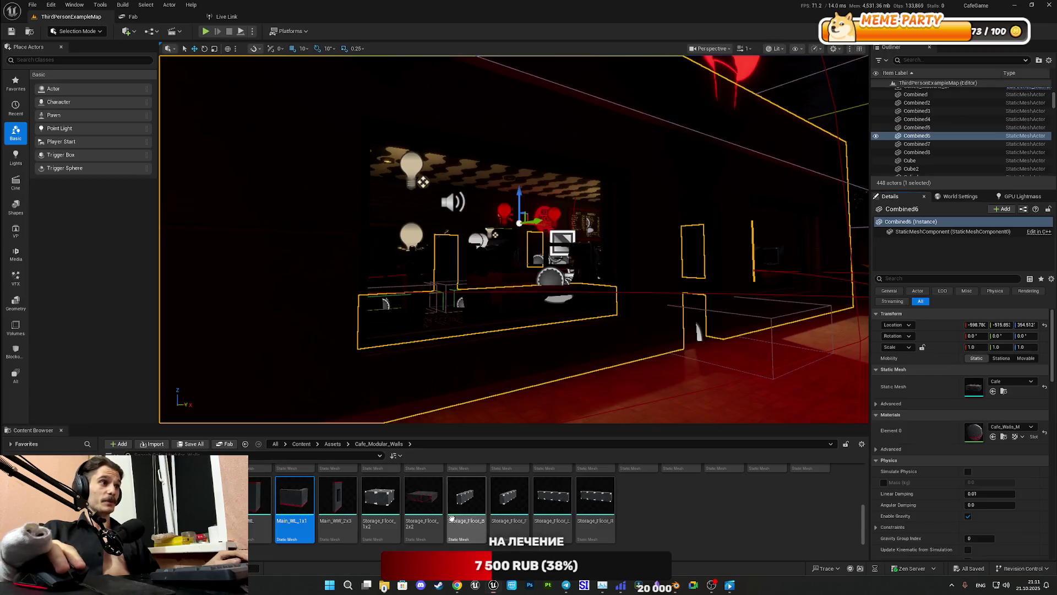
Step: Start a fullscreen play-test and walk to the brick wall, knocking down the approaching character
click(204, 31)
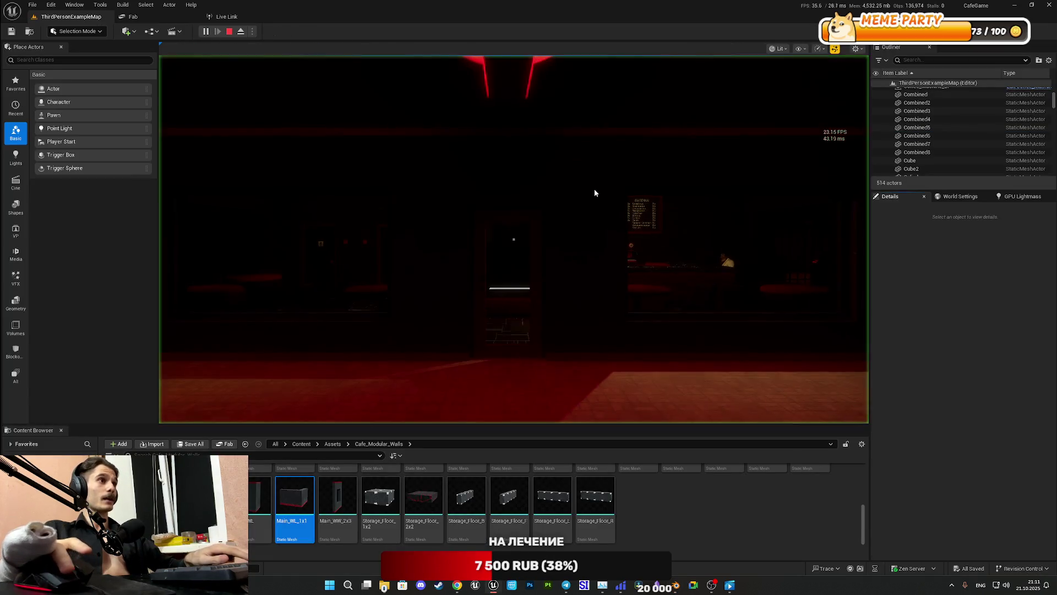
key(F11)
key(w)
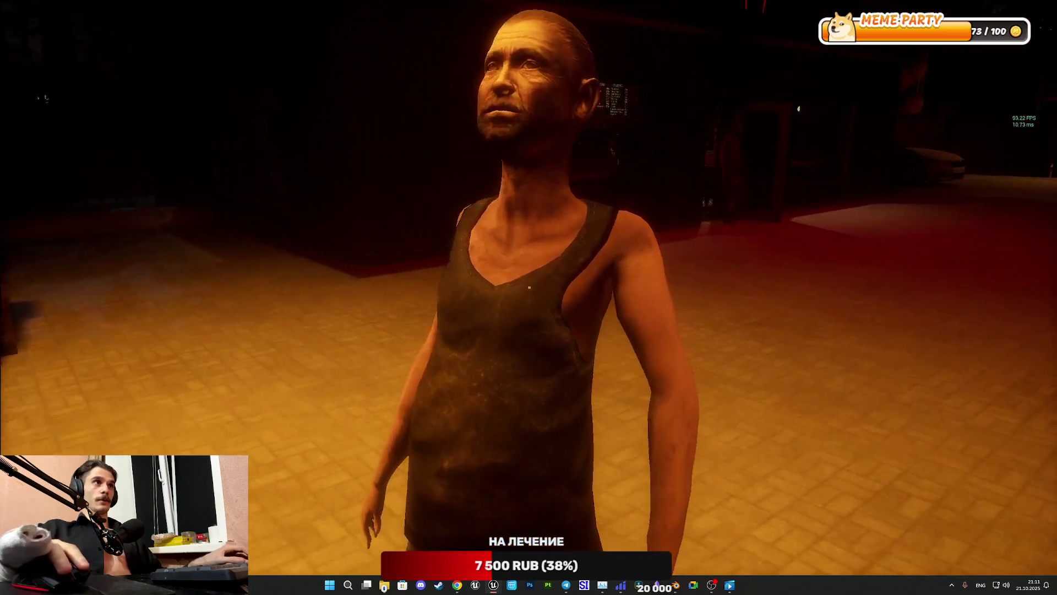
key(e)
click(528, 287)
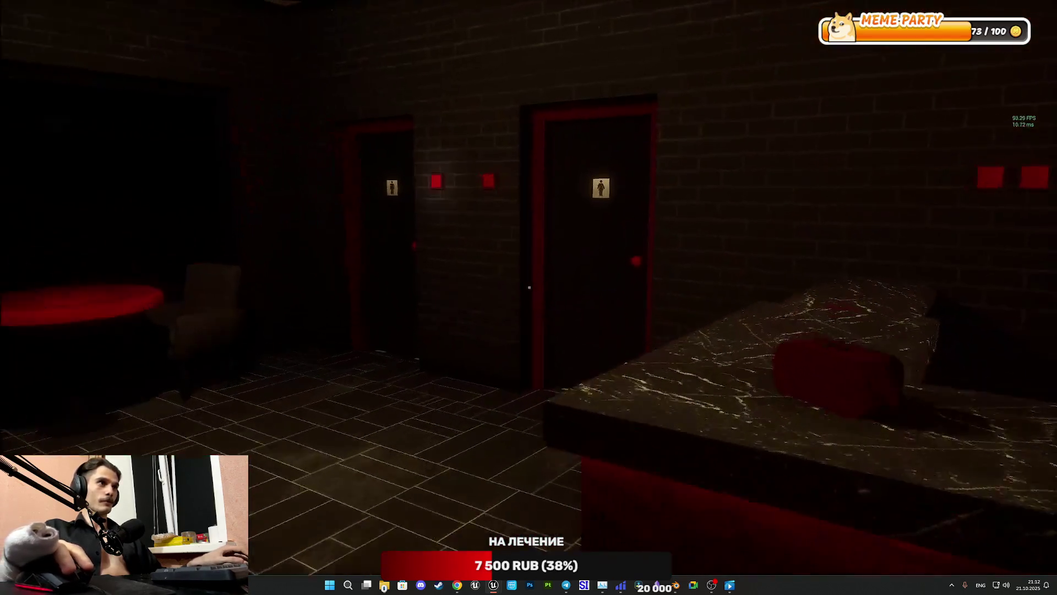
Step: Go through the restroom door and red doorway onto the lit avenue, then stop playing
key(e)
key(e)
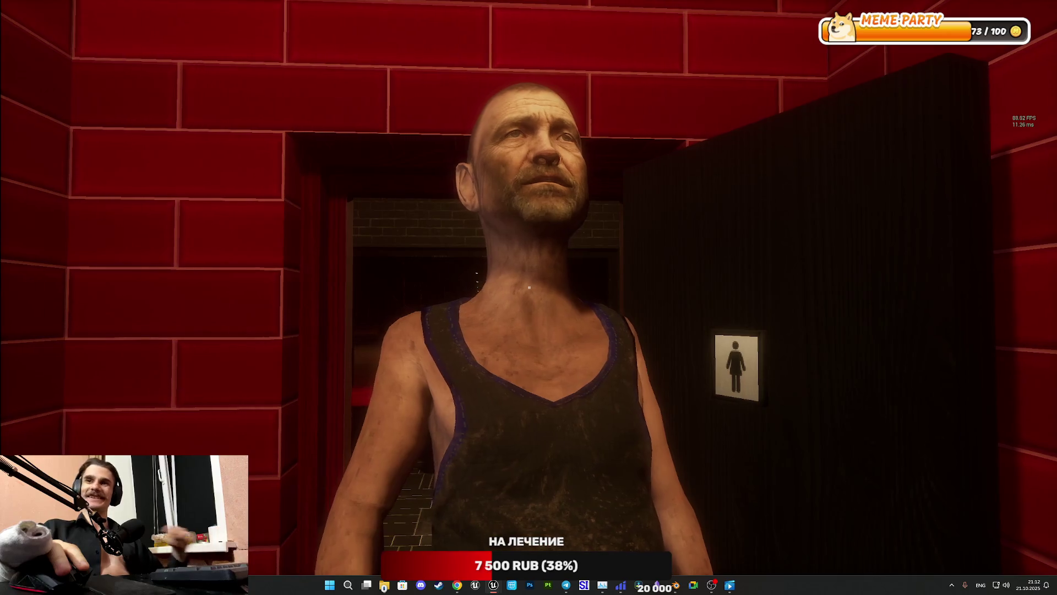
key(w)
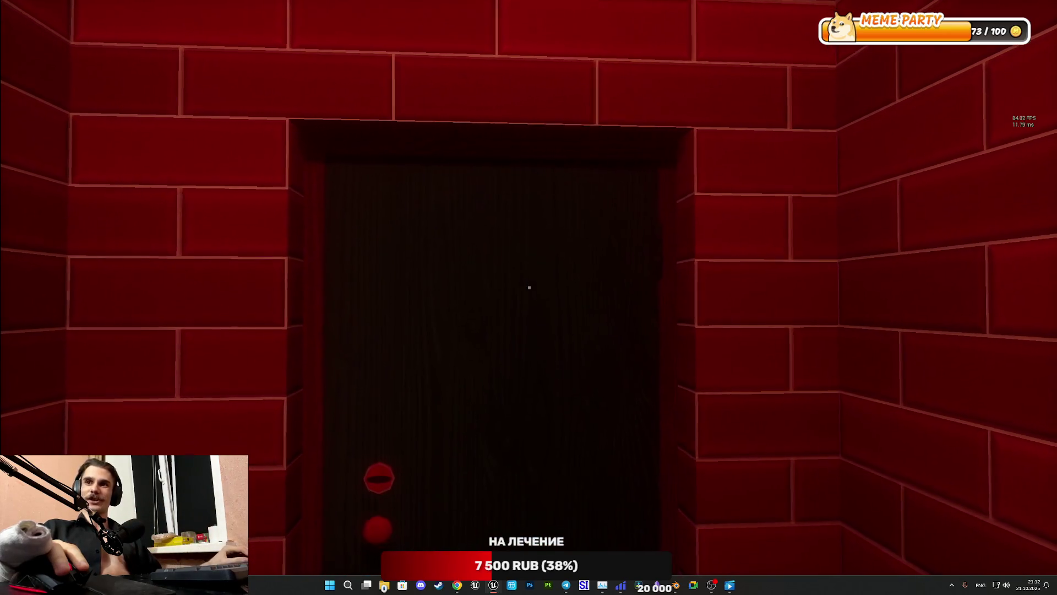
key(w)
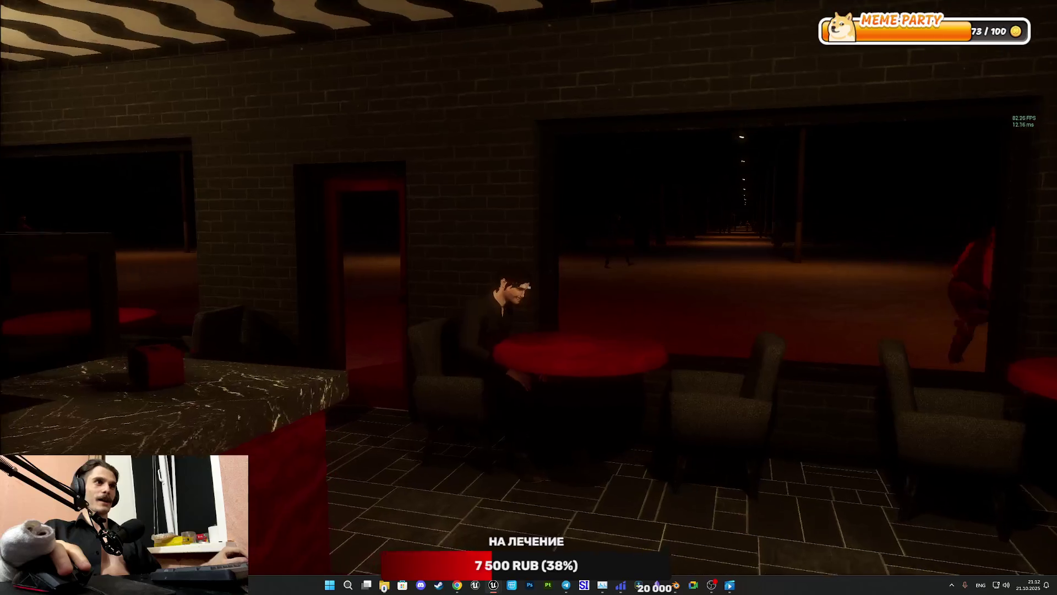
key(w)
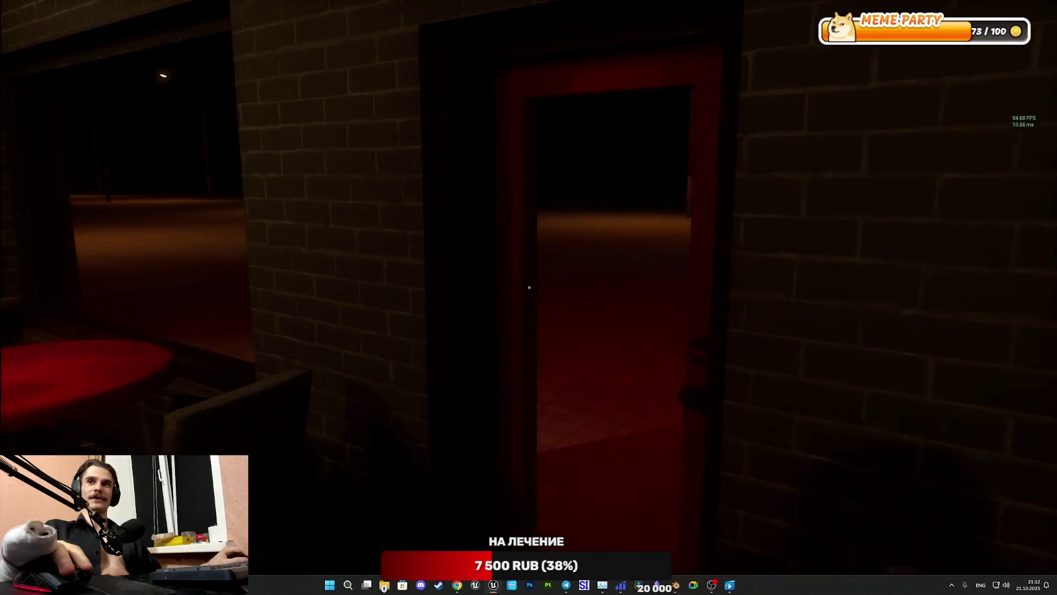
key(w)
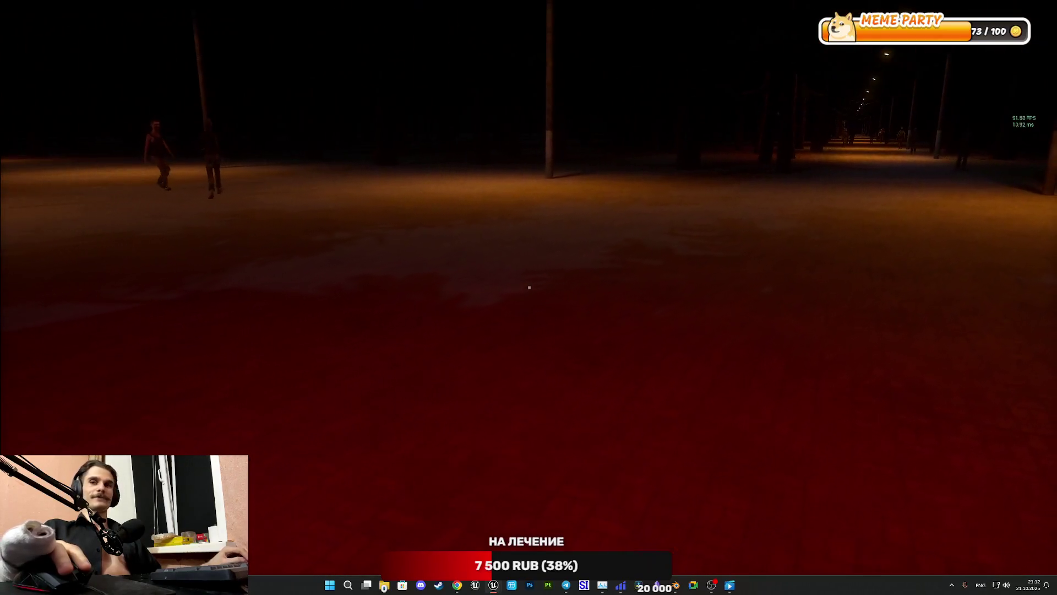
key(w)
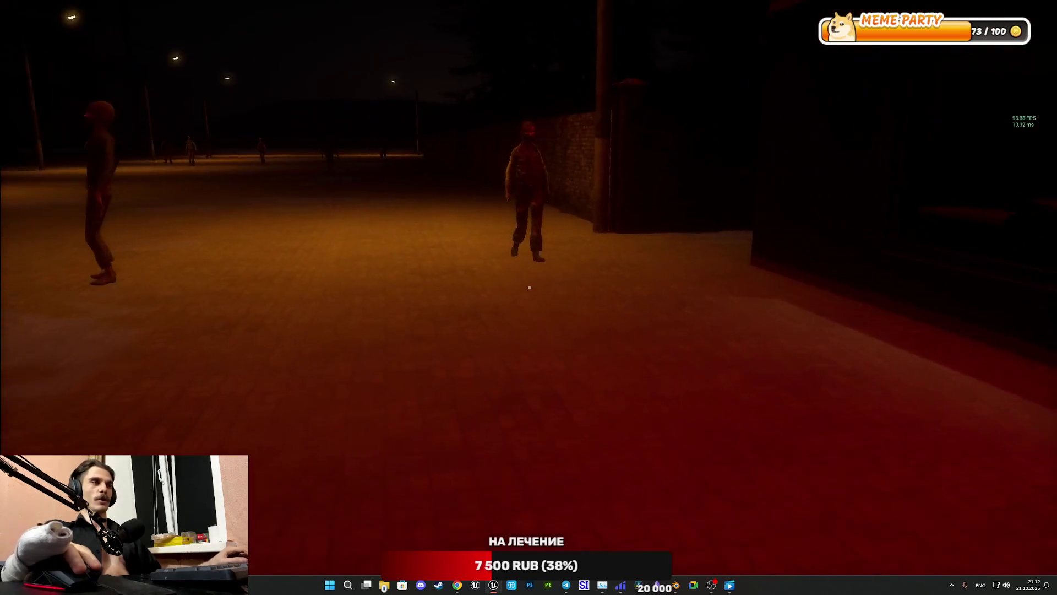
key(w)
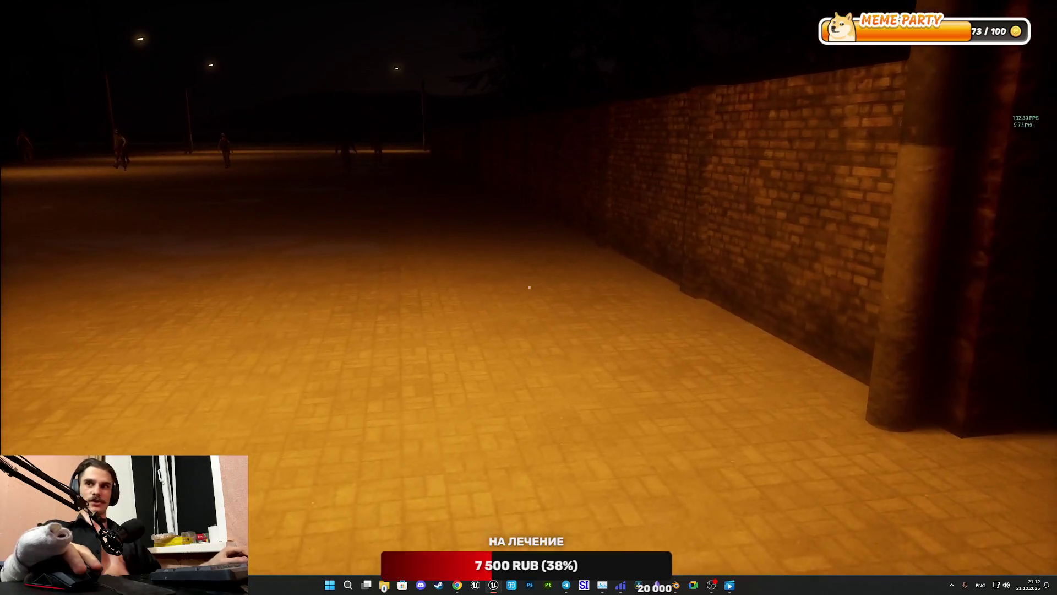
key(w)
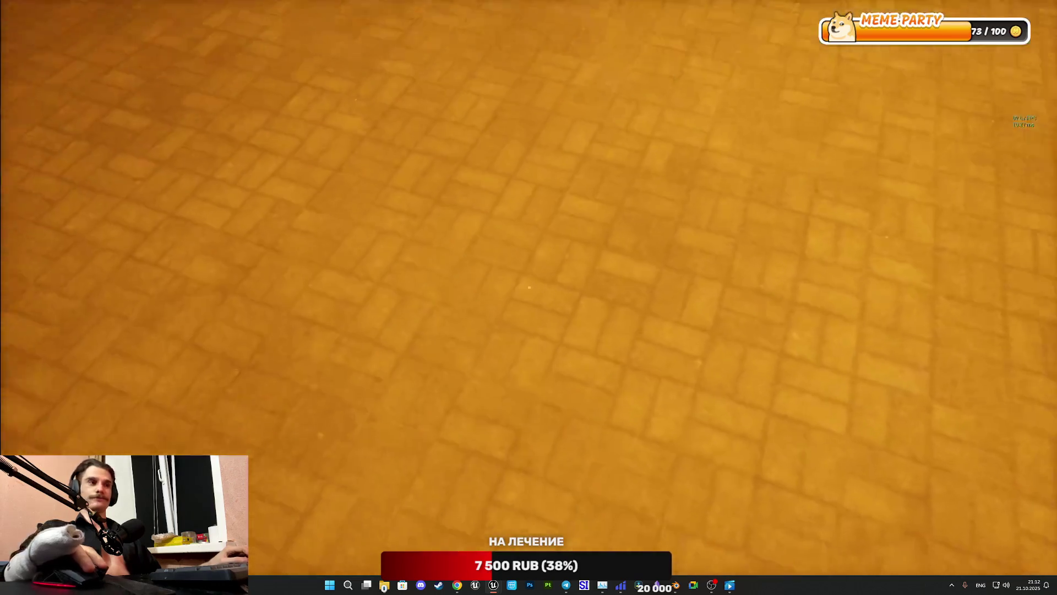
key(Escape)
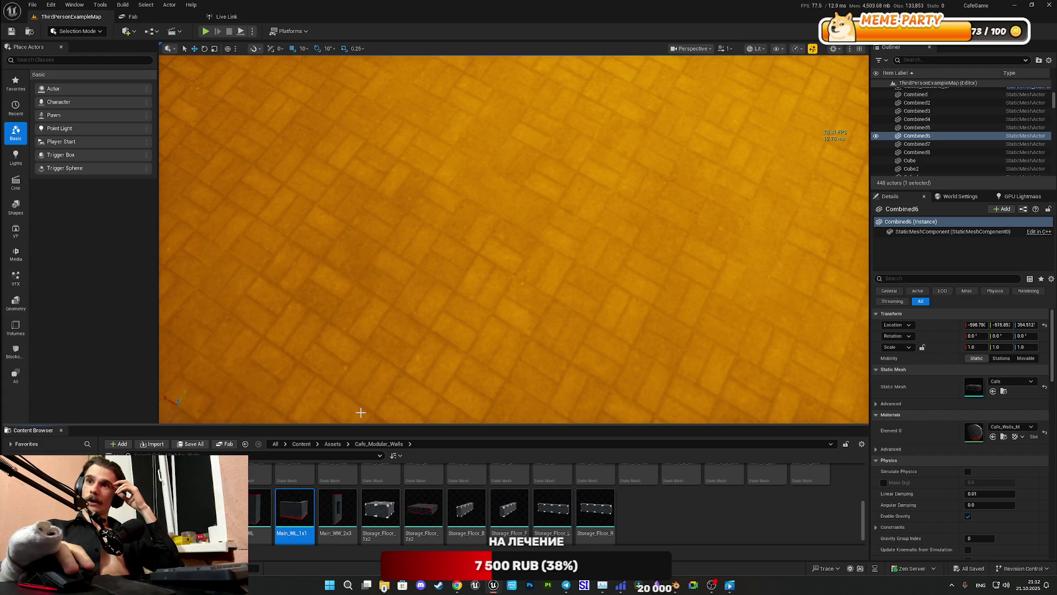
Step: Tilt the editor viewport down toward the floor and start playing the level in the viewport
mouse_move(474, 169)
right_down()
mouse_move(474, 138)
mouse_move(474, 168)
right_up()
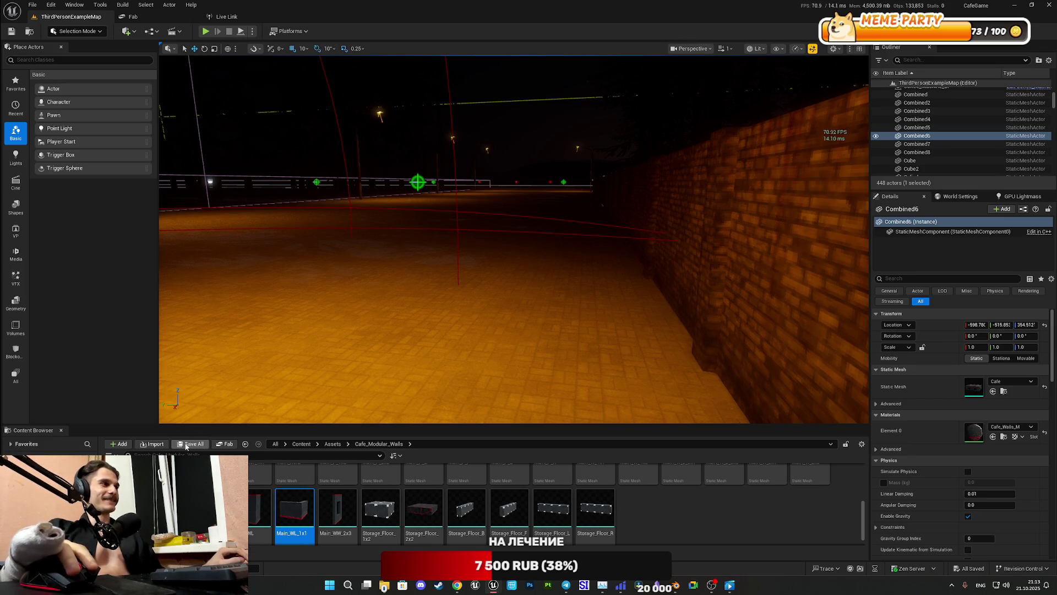
right_drag(488, 314, 489, 357)
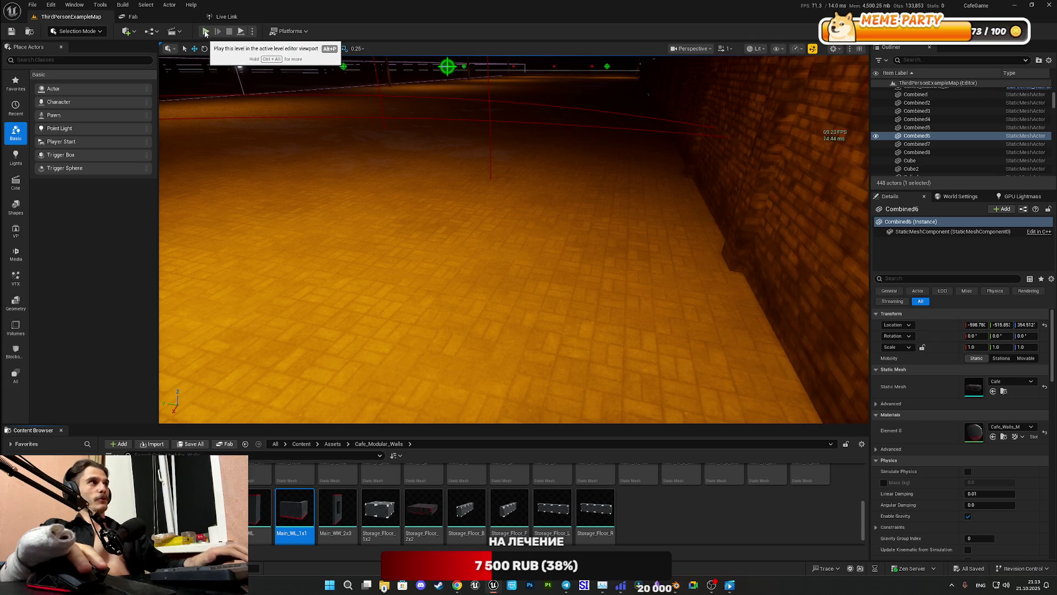
click(205, 31)
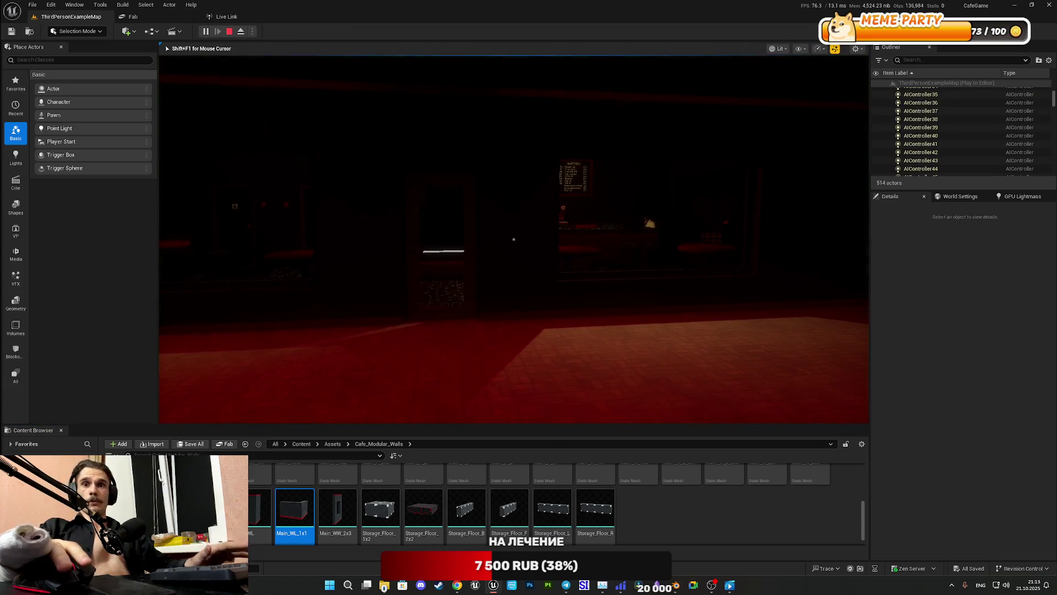
Step: In fullscreen, walk through the open red doorway onto the street toward a character, then stop
key(F11)
key(w)
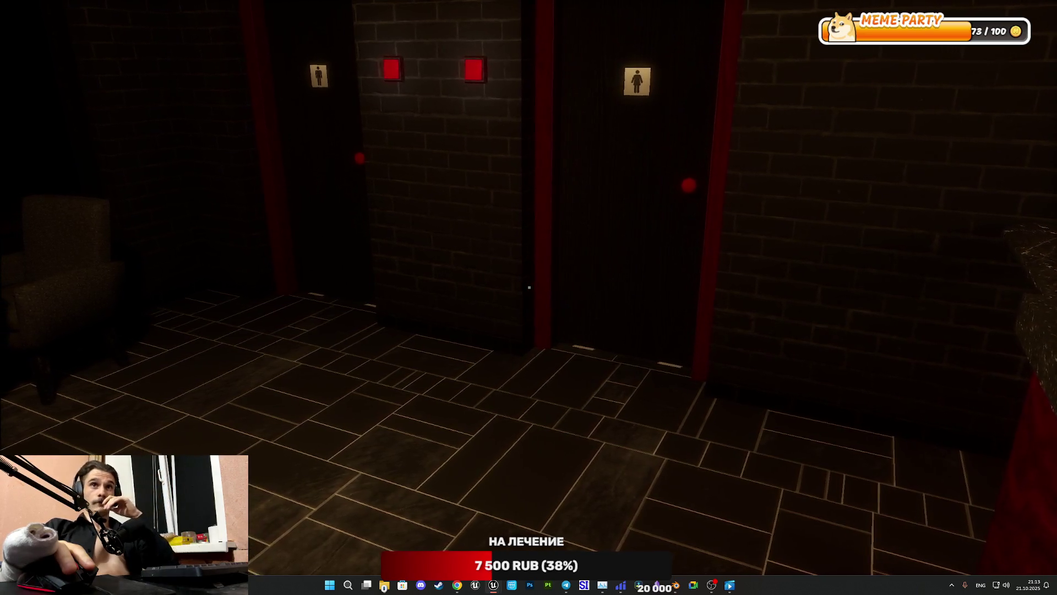
key(a)
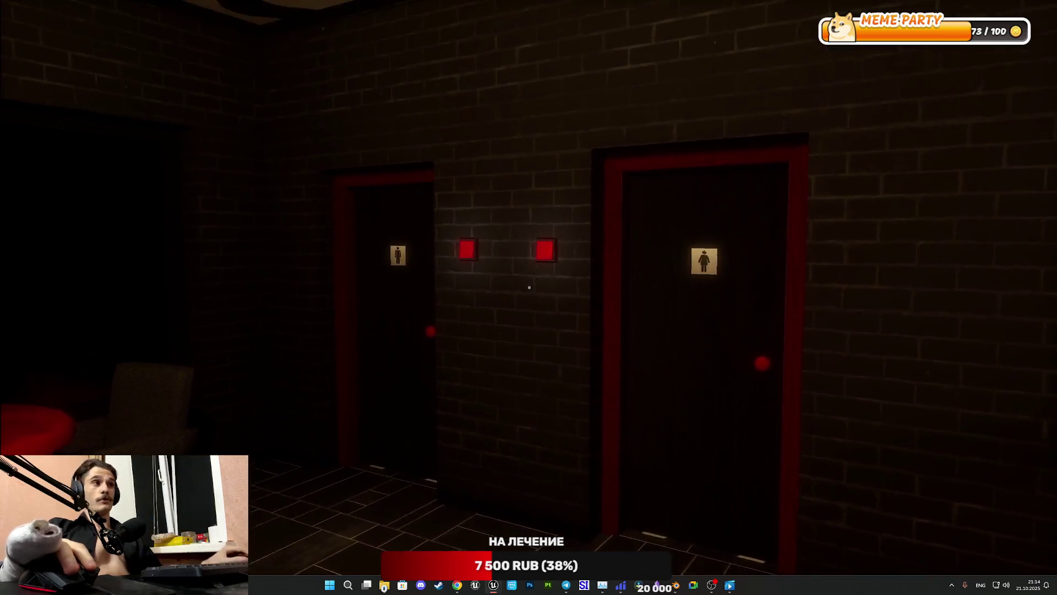
key(w)
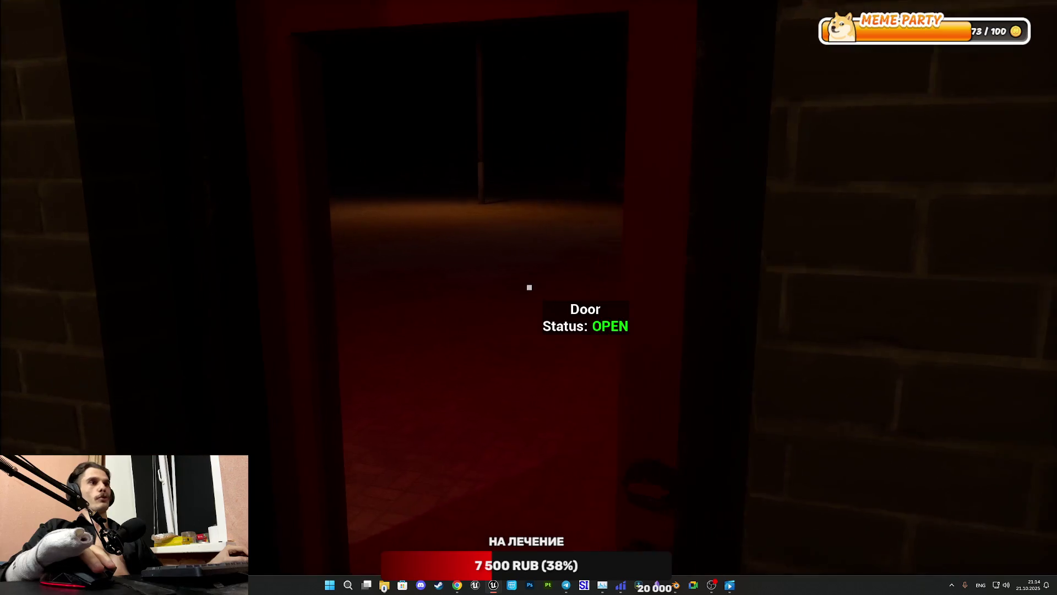
key(w)
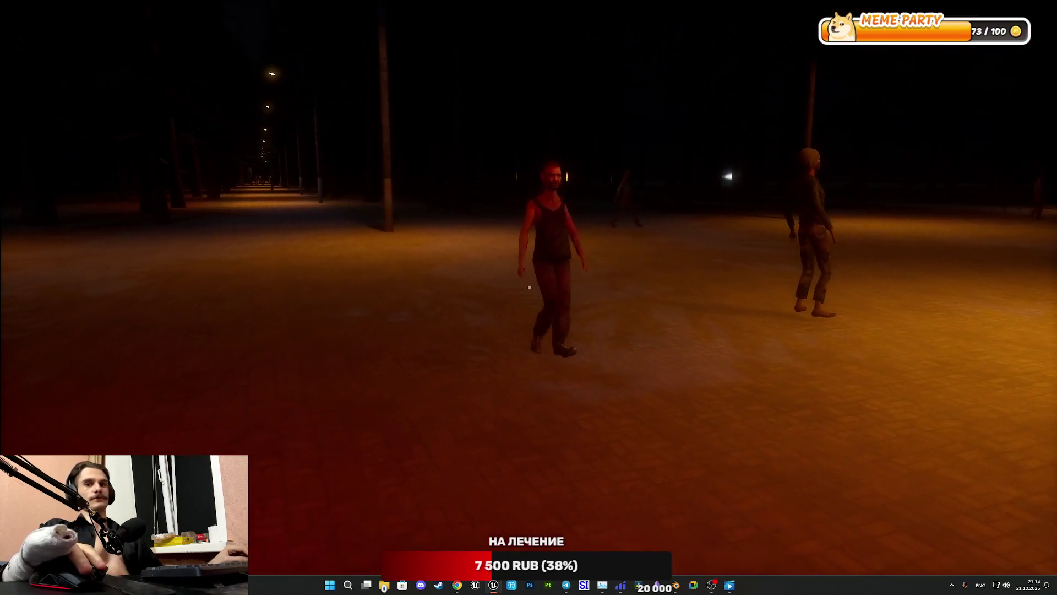
key(w)
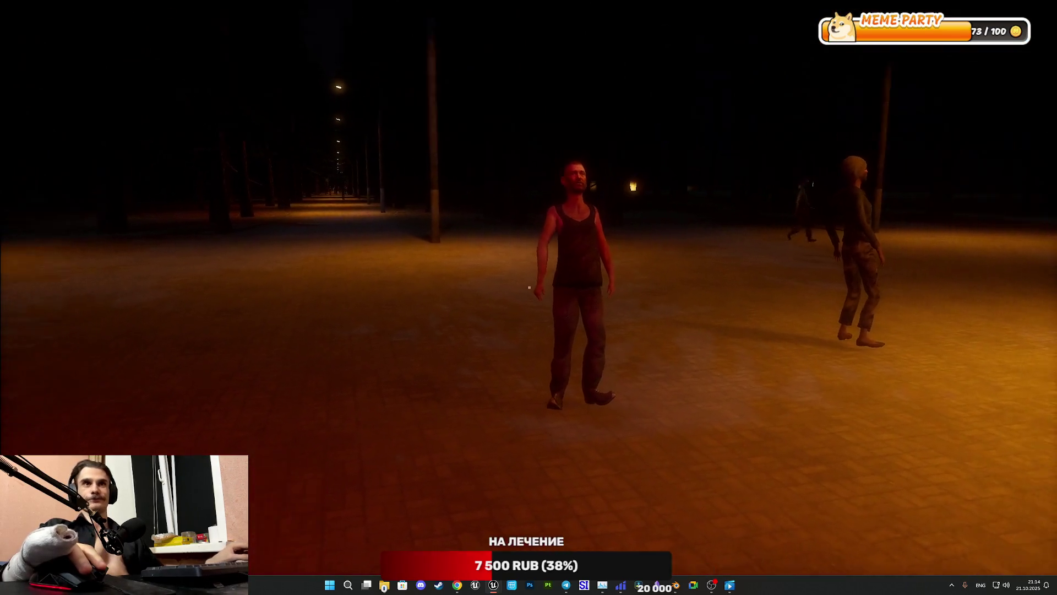
key(Escape)
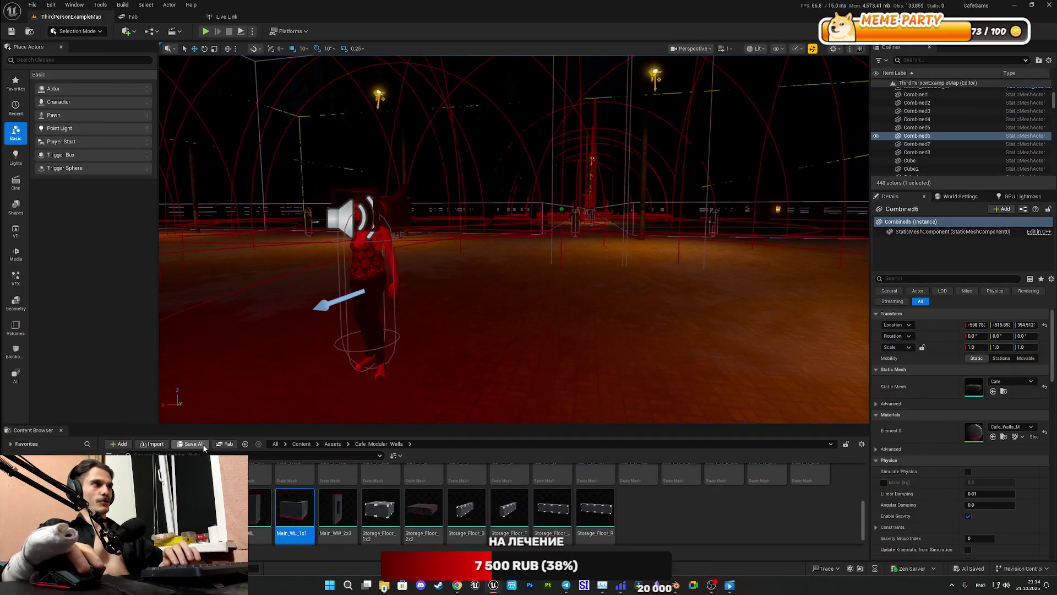
Step: Switch from Unreal Engine to the Blender Soviet_Panel_MWA file showing the Main_W_WL panel
mouse_move(560, 463)
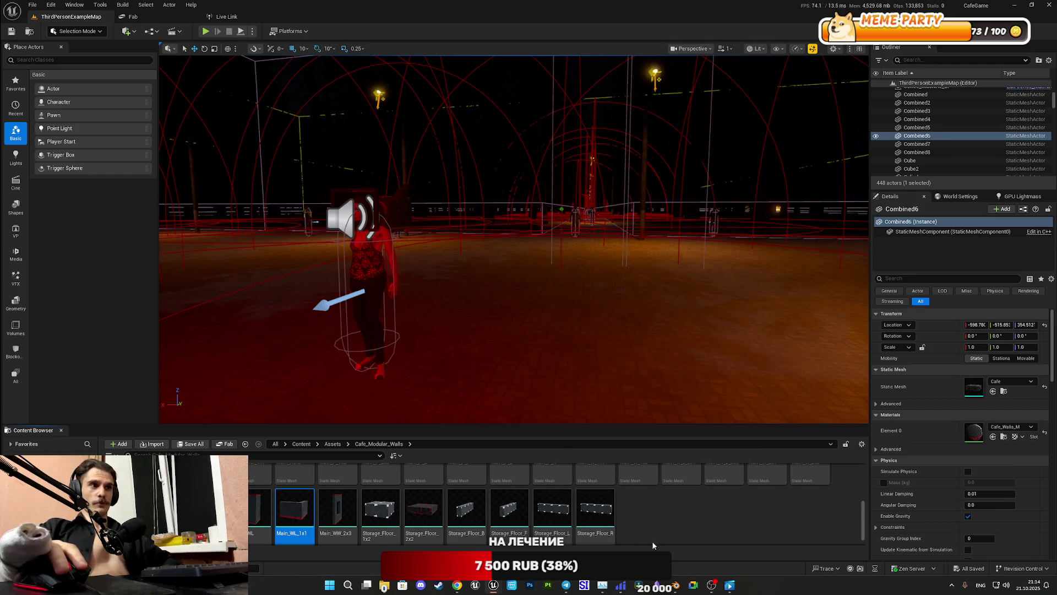
click(676, 585)
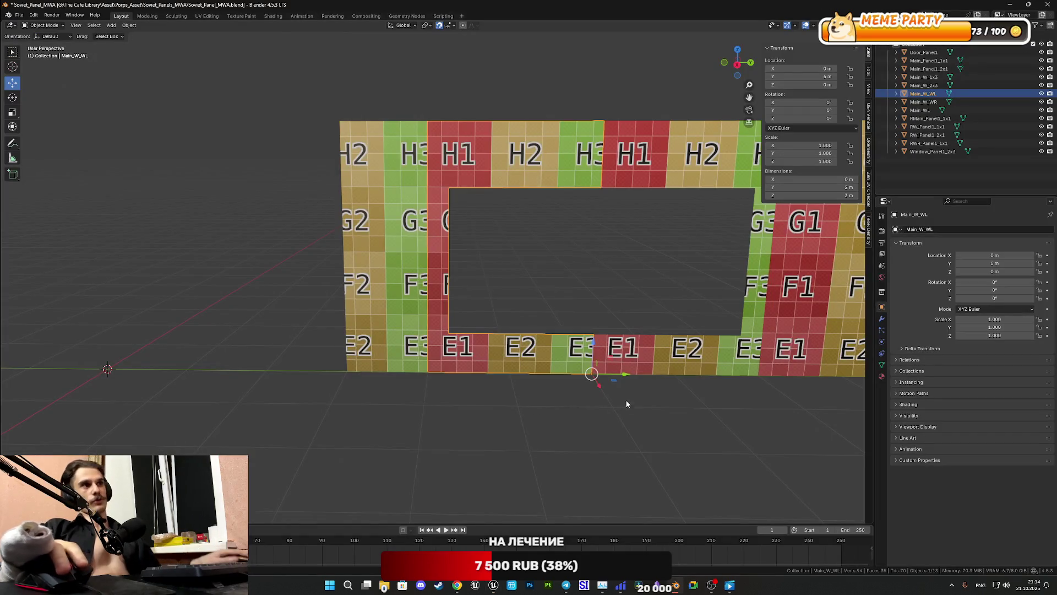
mouse_move(715, 395)
shift+middle_down()
mouse_move(643, 427)
mouse_move(511, 404)
shift+middle_up()
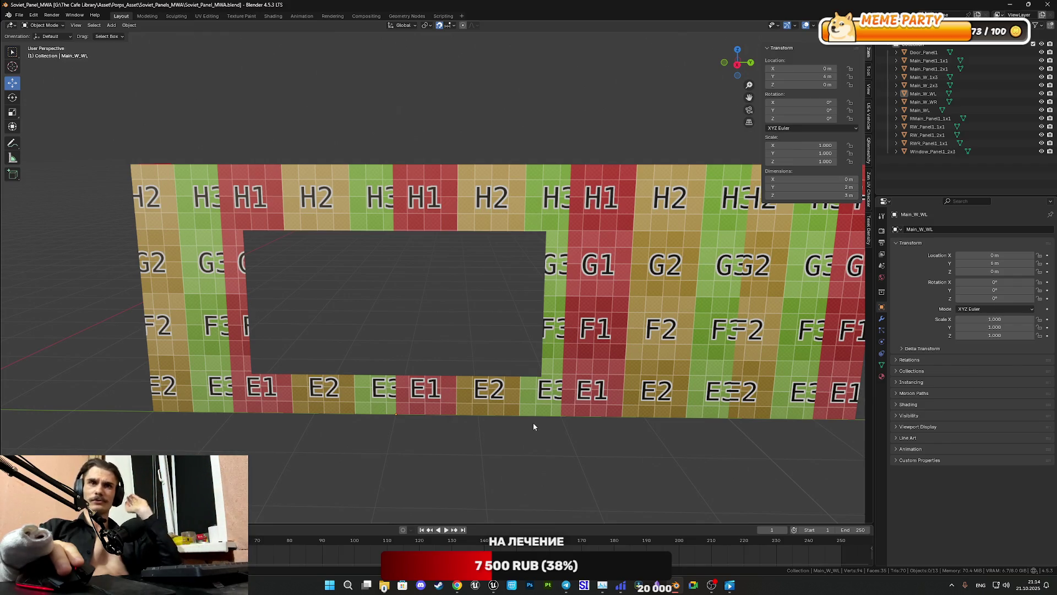
mouse_move(595, 422)
shift+middle_down()
mouse_move(508, 377)
mouse_move(441, 378)
shift+middle_up()
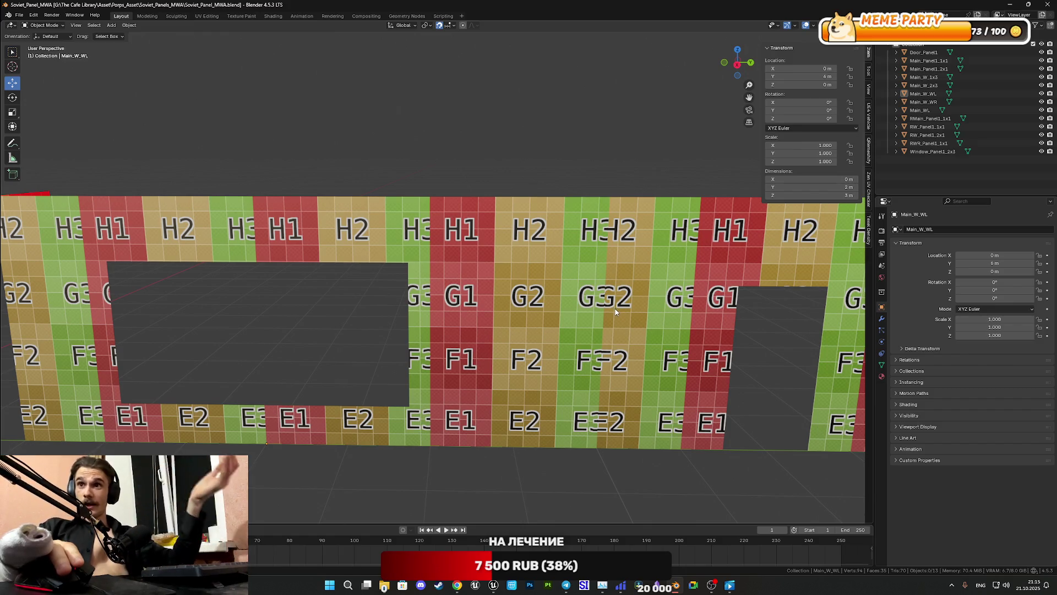
mouse_move(614, 309)
middle_down()
mouse_move(689, 307)
mouse_move(332, 249)
middle_up()
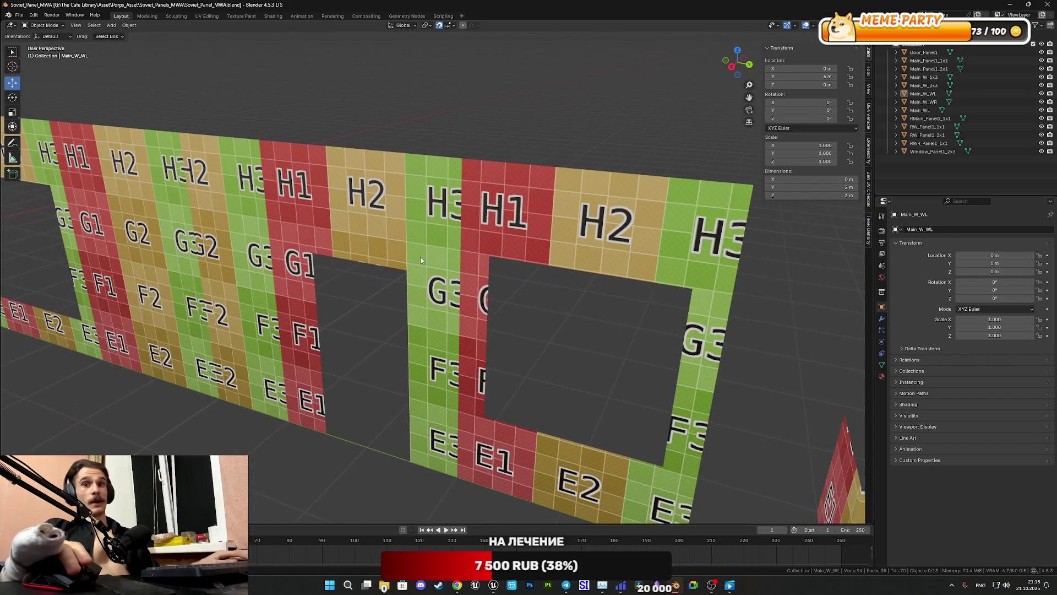
mouse_move(394, 257)
middle_down()
mouse_move(437, 257)
mouse_move(512, 226)
mouse_move(431, 272)
mouse_move(476, 311)
mouse_move(521, 319)
middle_up()
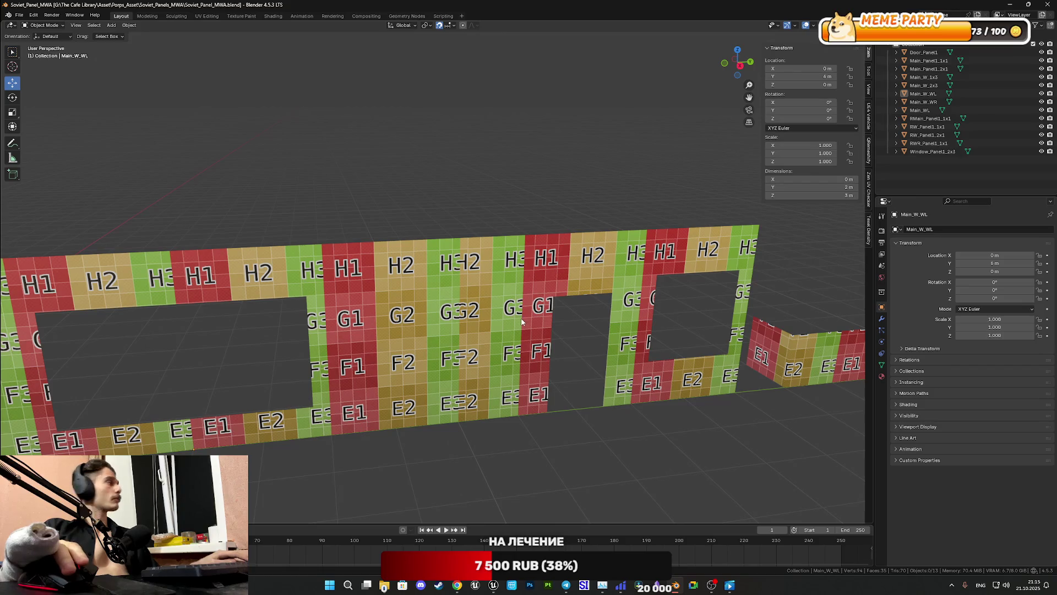
scroll(632, 299, up, 2)
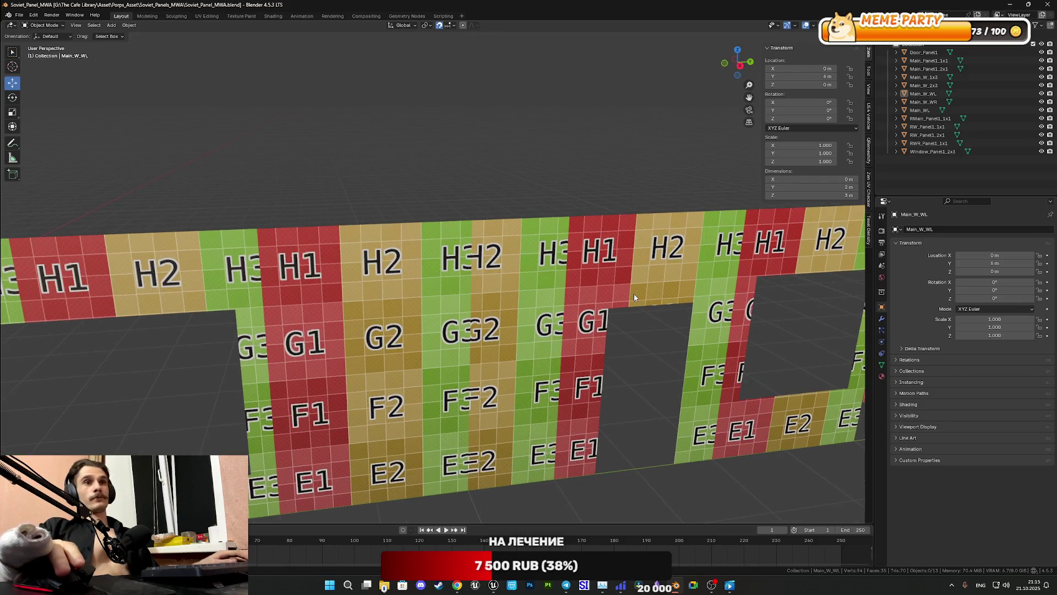
mouse_move(660, 308)
middle_down()
mouse_move(680, 315)
mouse_move(672, 326)
mouse_move(429, 320)
mouse_move(617, 282)
mouse_move(369, 172)
middle_up()
shift+scroll(414, 164, down, 1)
ctrl+scroll(414, 165, down, 1)
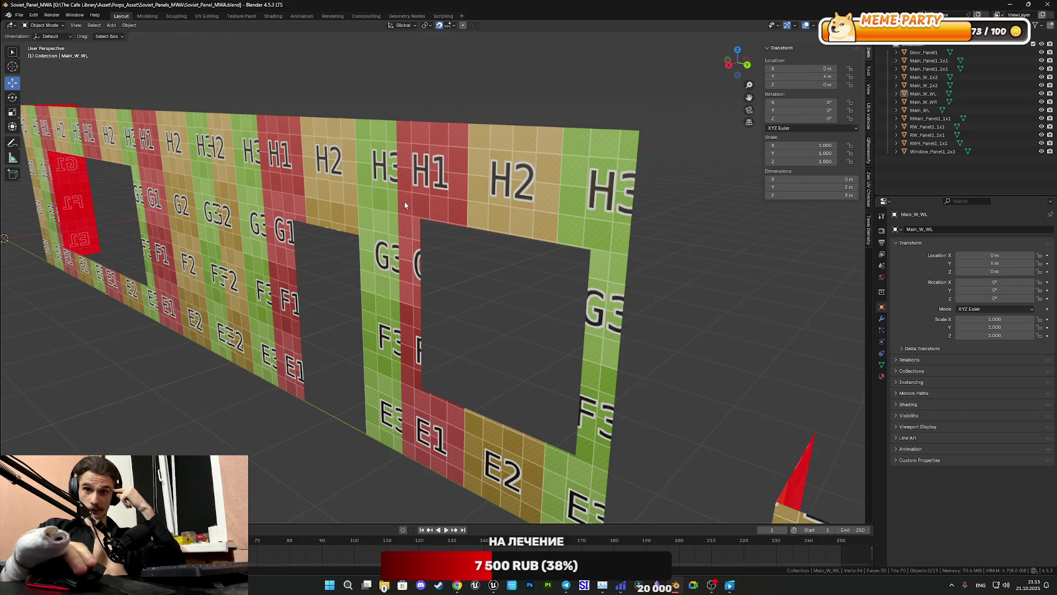
scroll(404, 205, down, 4)
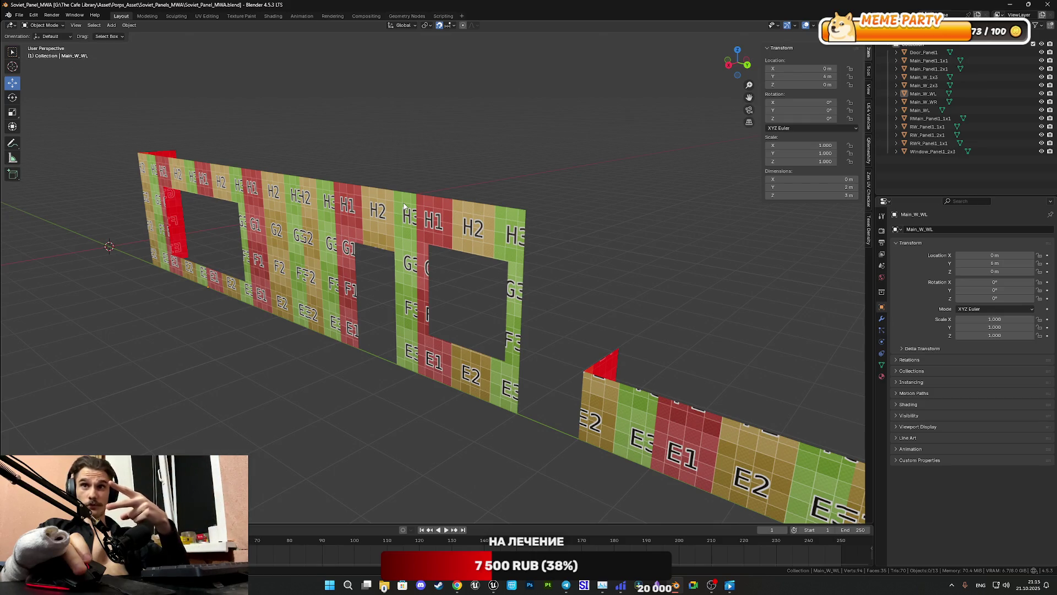
scroll(403, 206, down, 2)
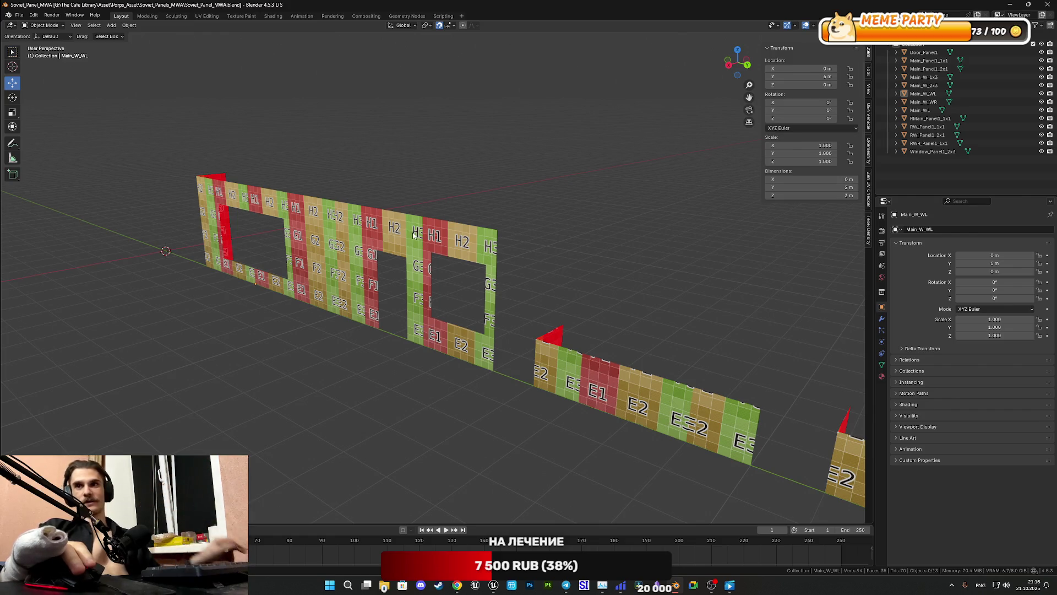
scroll(413, 235, up, 1)
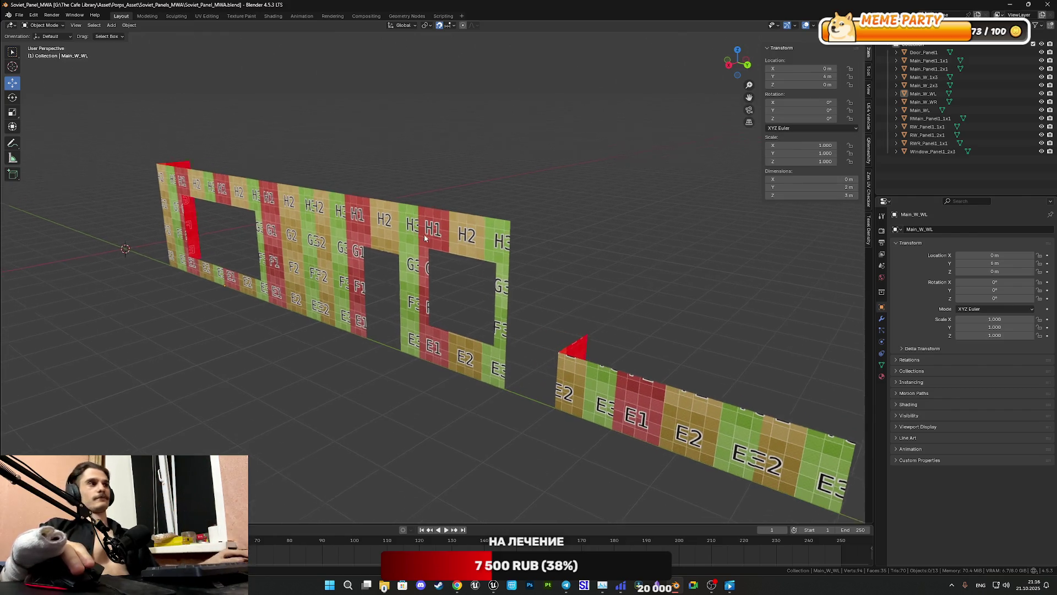
middle_drag(422, 234, 435, 237)
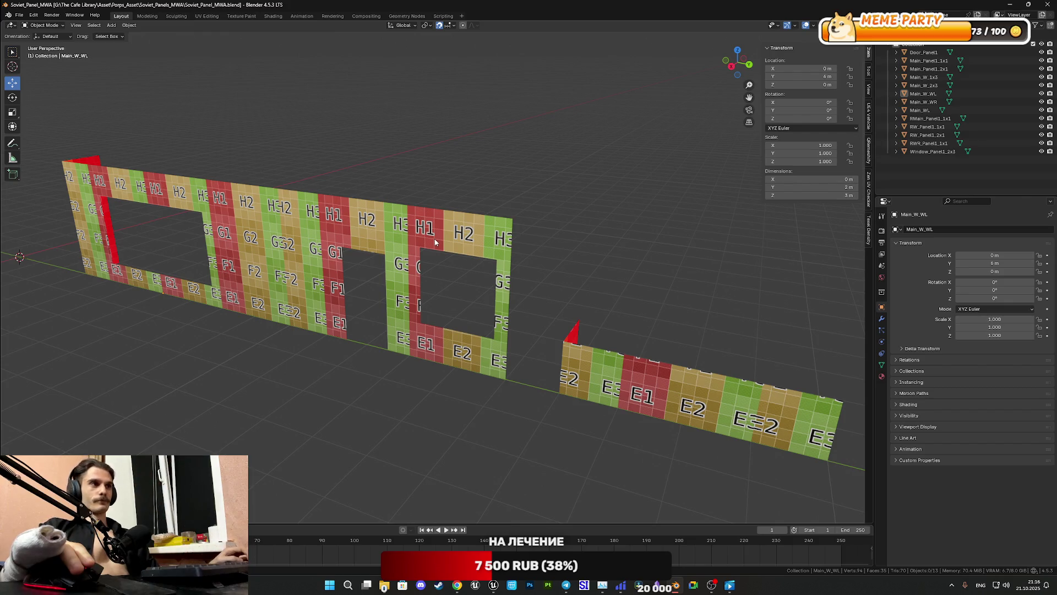
middle_drag(435, 242, 454, 235)
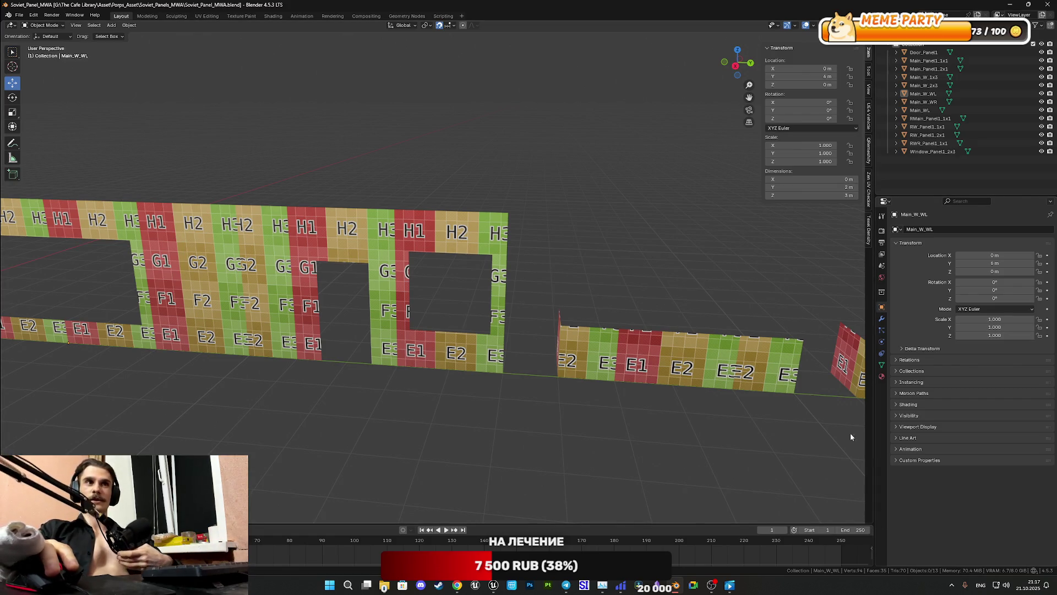
mouse_move(693, 353)
middle_down()
mouse_move(466, 296)
mouse_move(544, 242)
middle_up()
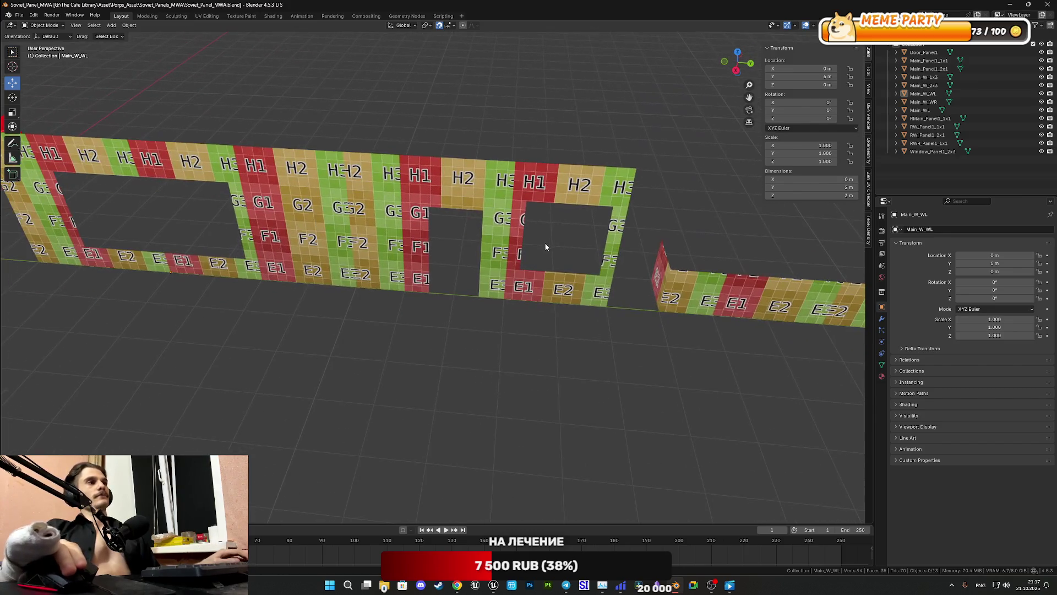
mouse_move(586, 283)
middle_down()
mouse_move(538, 266)
mouse_move(517, 275)
mouse_move(511, 304)
middle_up()
scroll(511, 300, down, 3)
scroll(402, 284, up, 4)
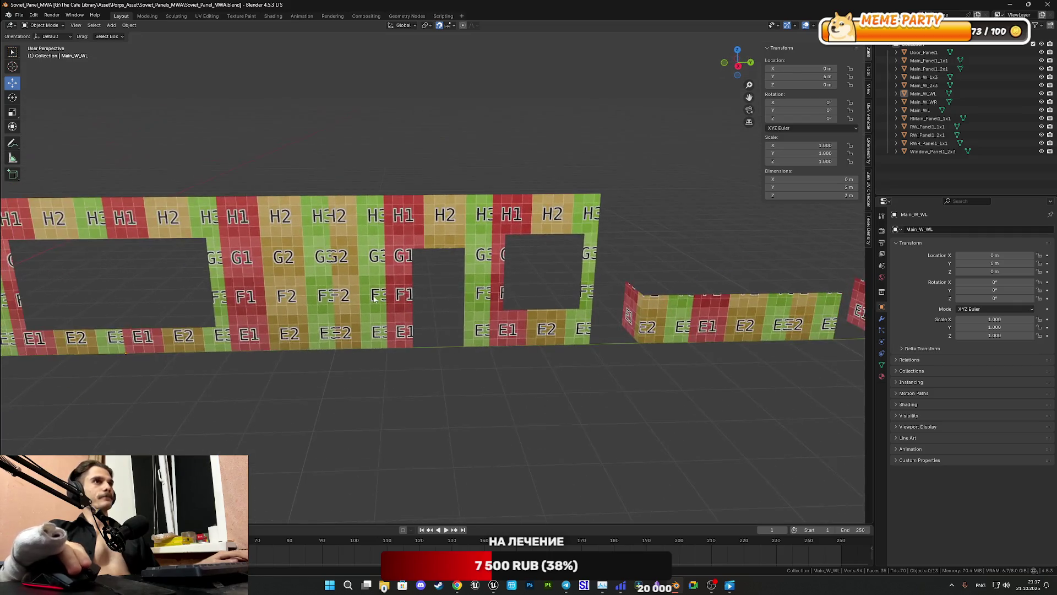